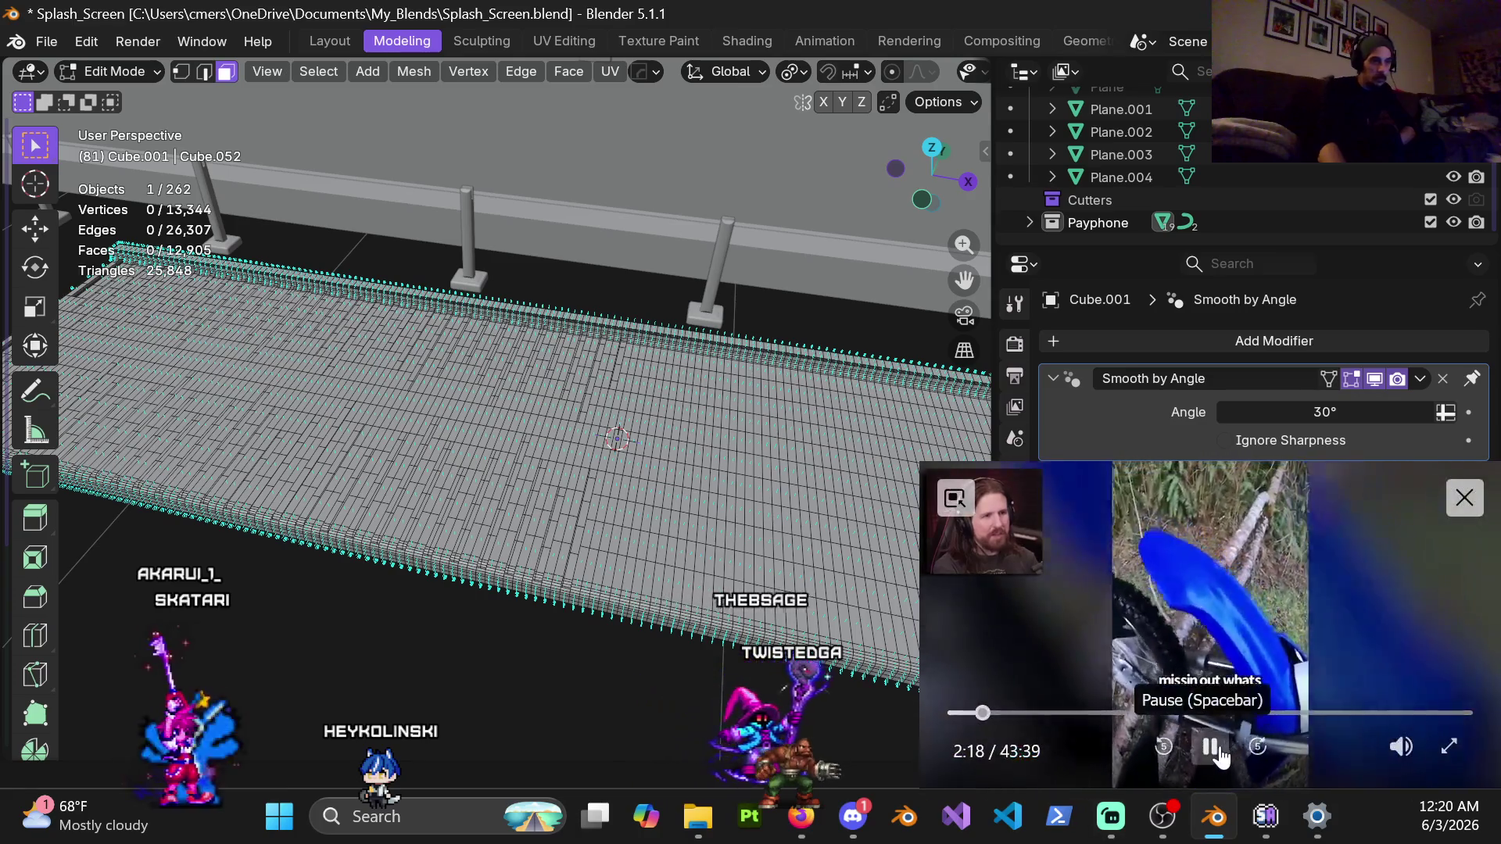
Orbit, zoom and pan until the full plank floor slab and the railing posts behind it are framed
click(1220, 755)
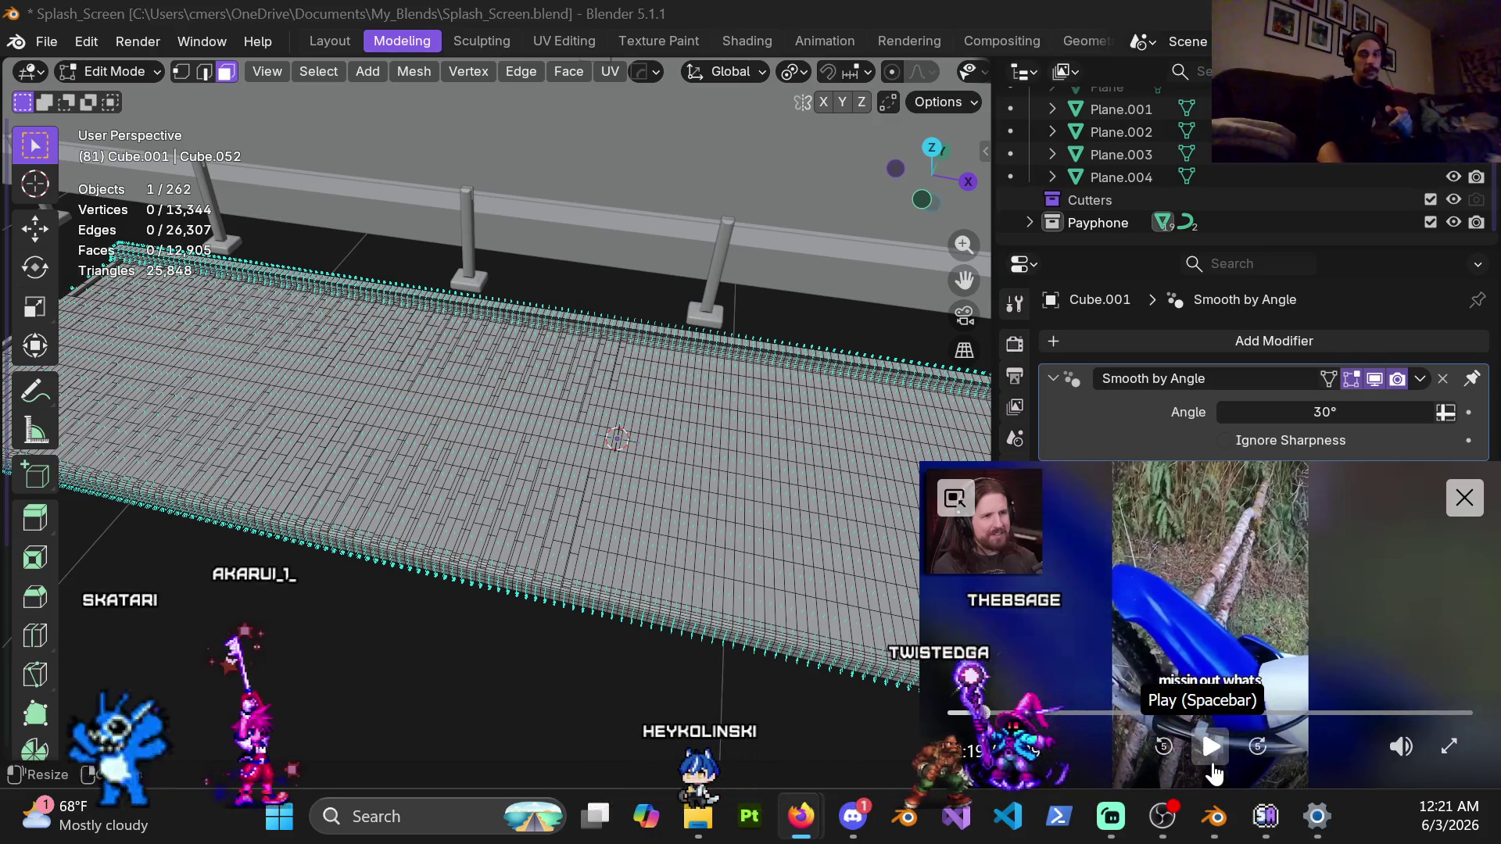
click(1208, 765)
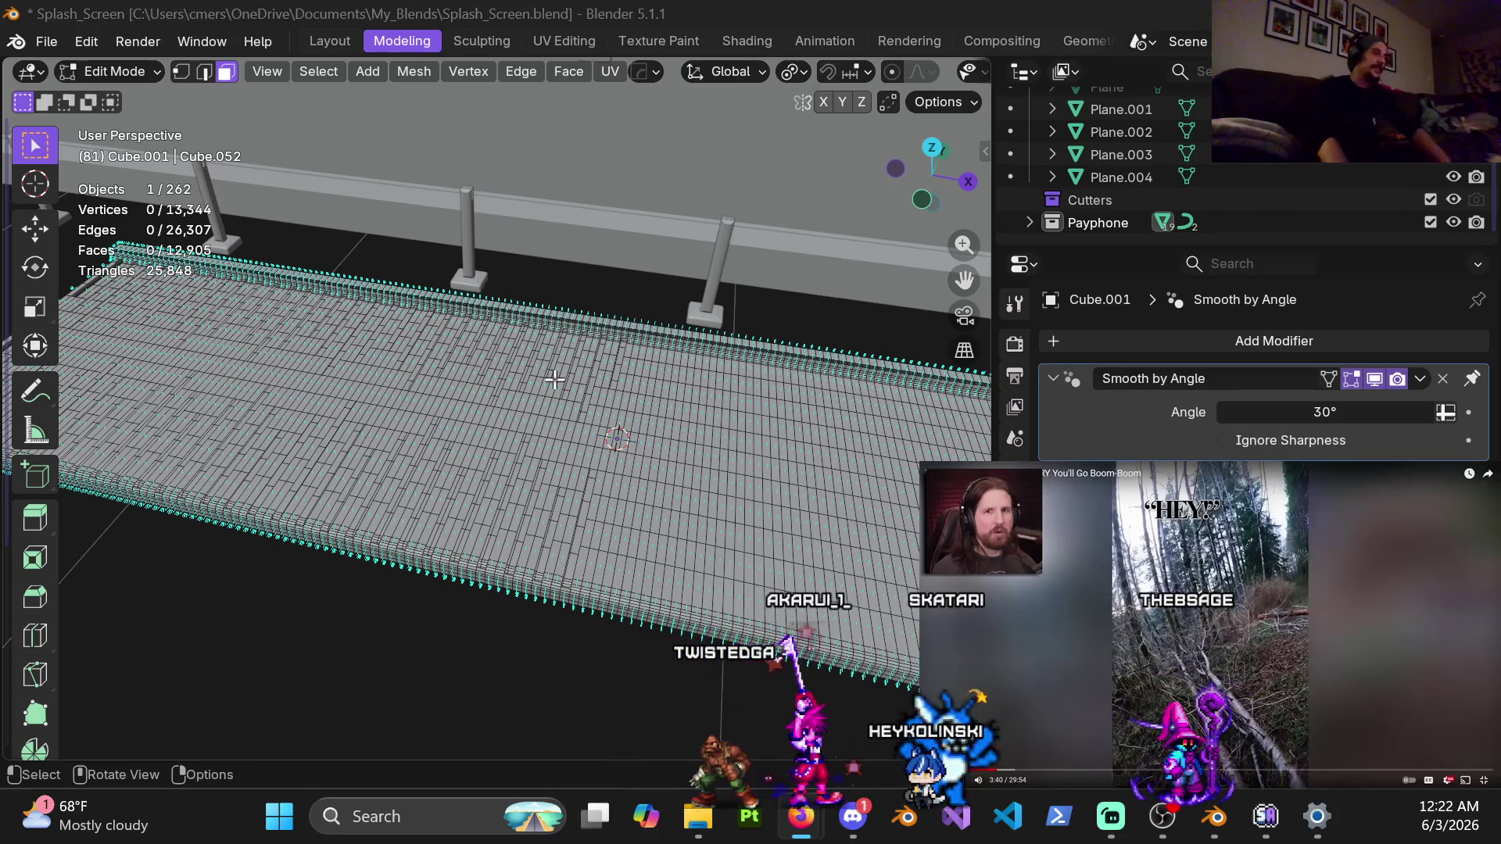
mouse_move(592, 412)
middle_down()
mouse_move(788, 466)
mouse_move(537, 382)
mouse_move(514, 501)
middle_up()
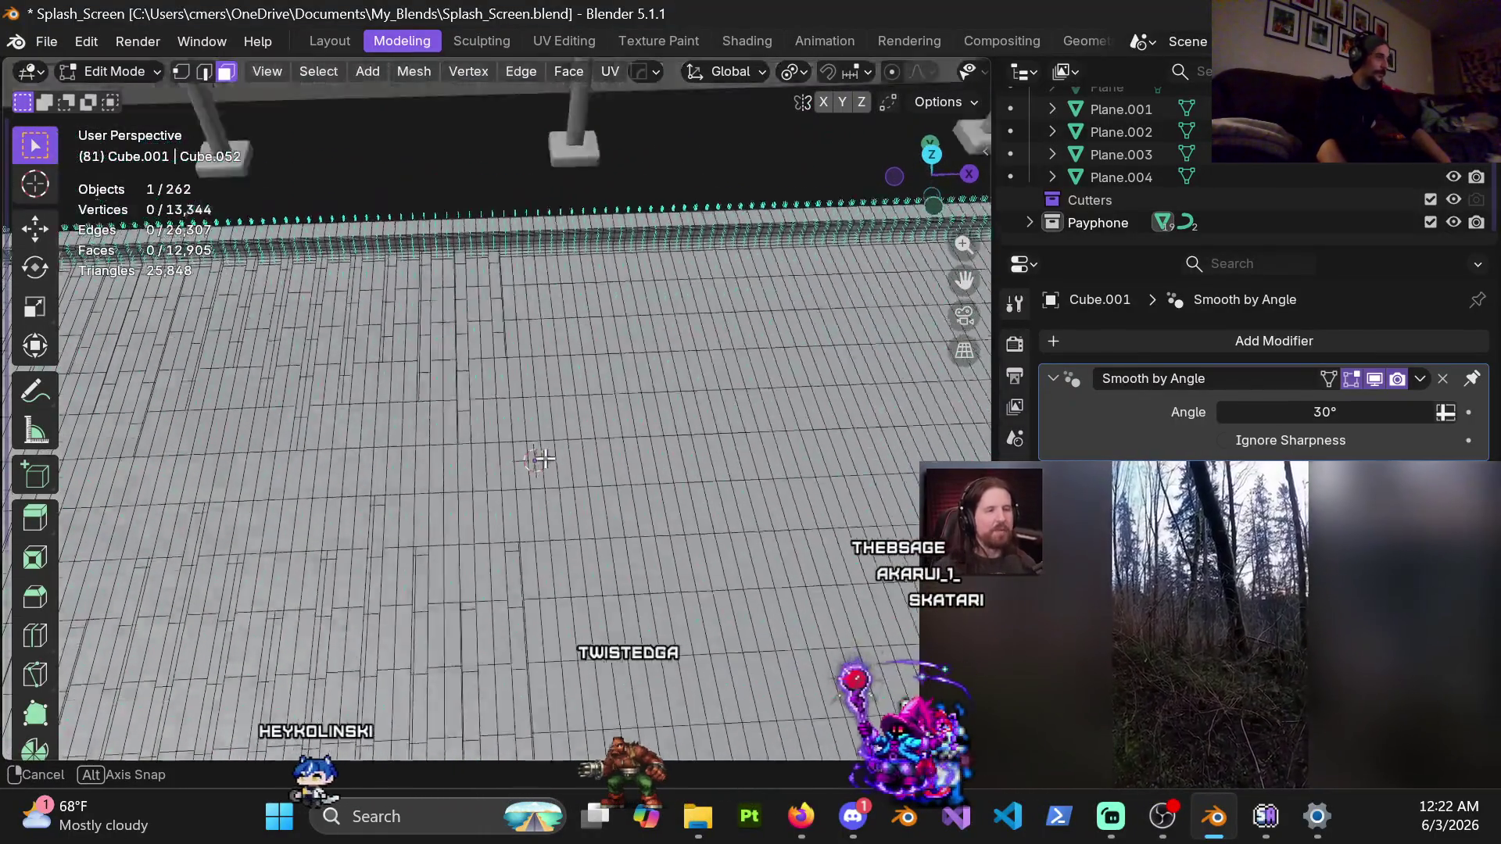
middle_drag(505, 506, 588, 447)
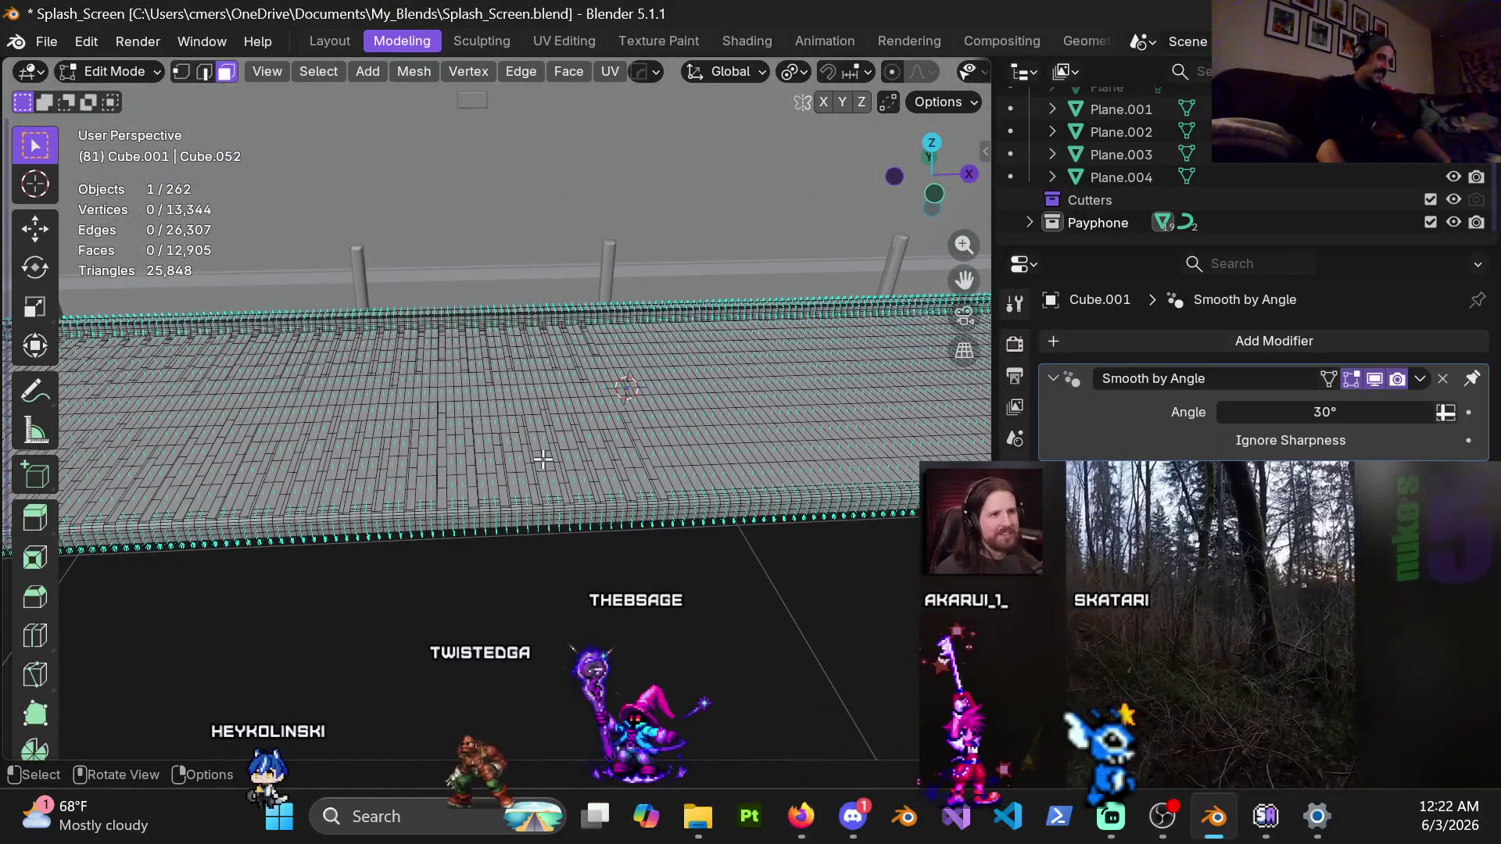
mouse_move(551, 444)
middle_down()
mouse_move(655, 393)
mouse_move(677, 435)
mouse_move(568, 328)
mouse_move(585, 442)
middle_up()
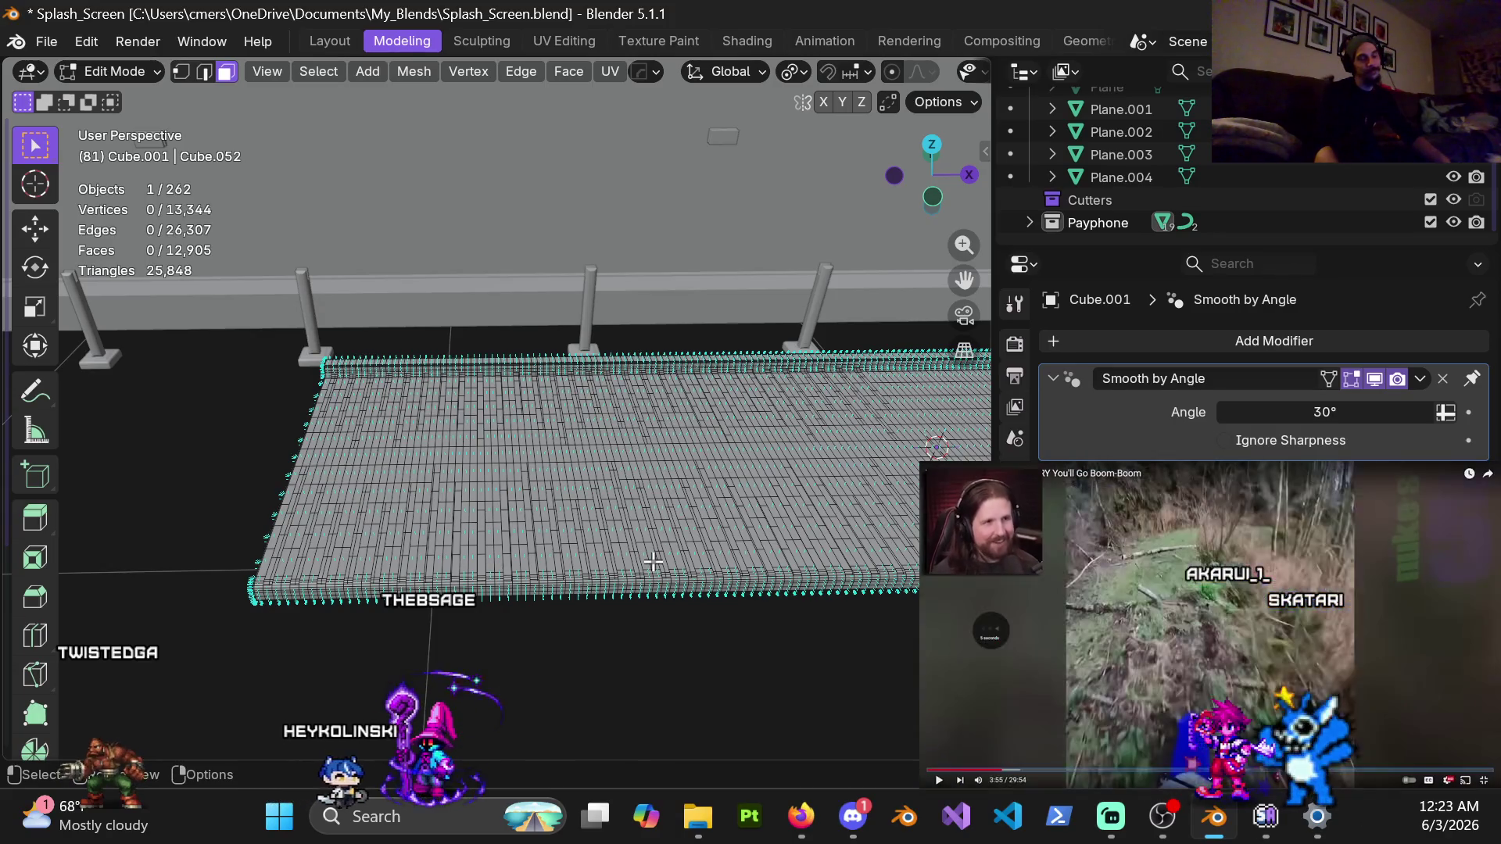
scroll(723, 497, down, 3)
shift+middle_drag(723, 497, 537, 459)
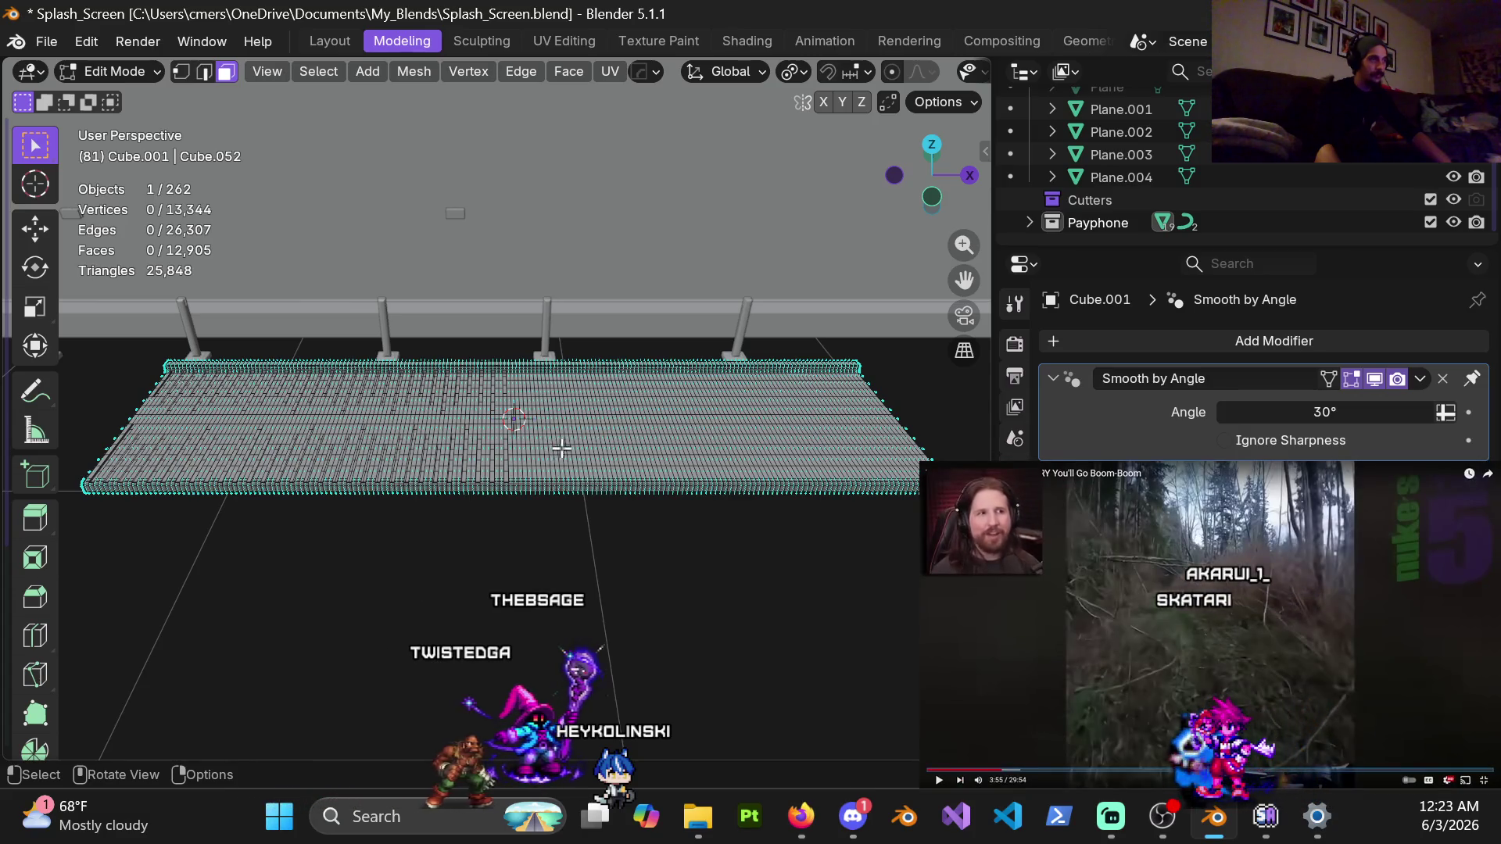
middle_drag(561, 448, 549, 447)
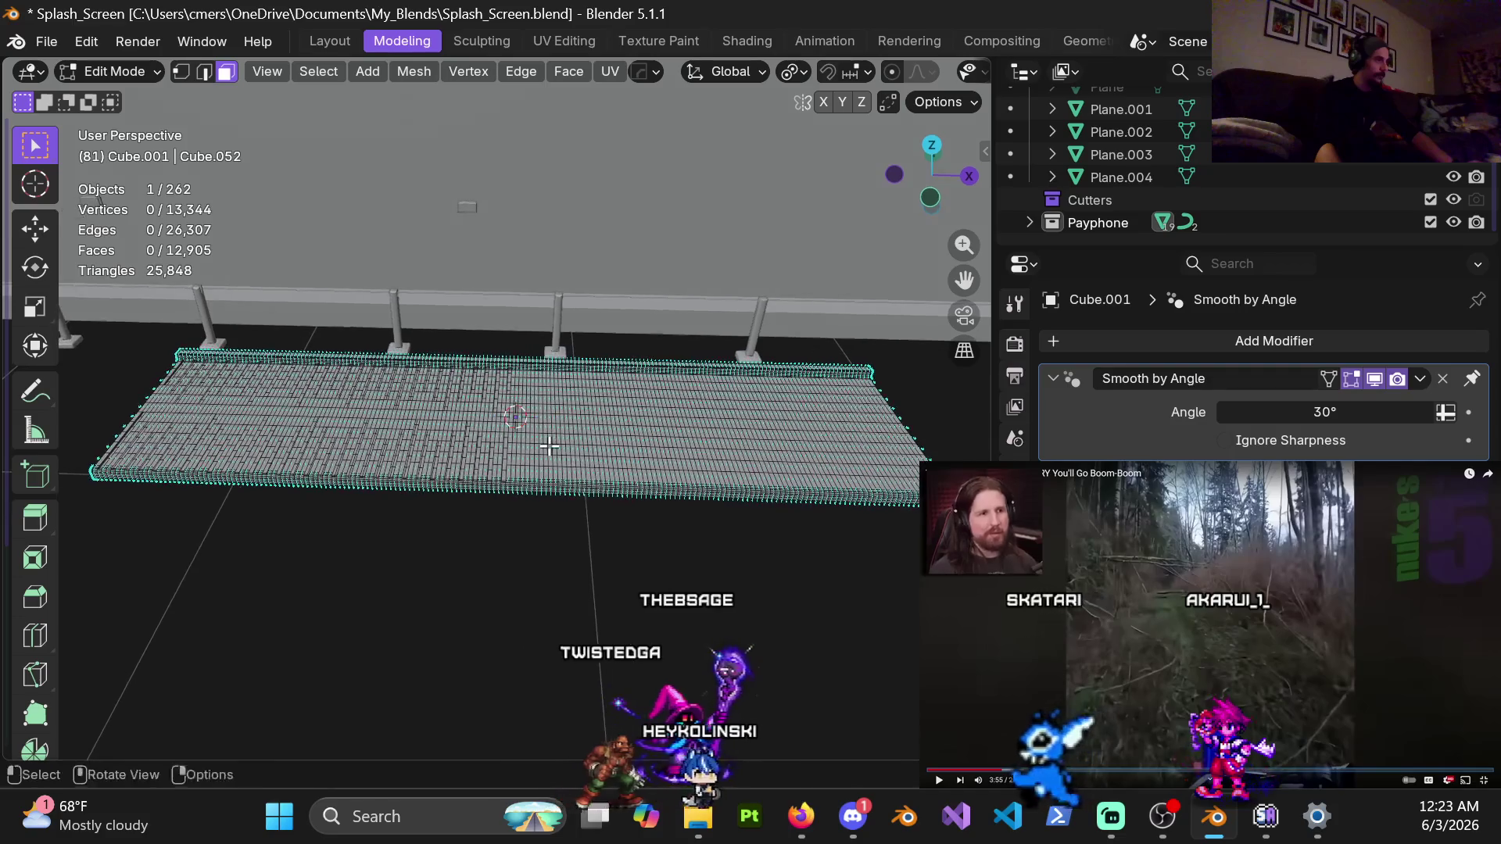
key(alt+x)
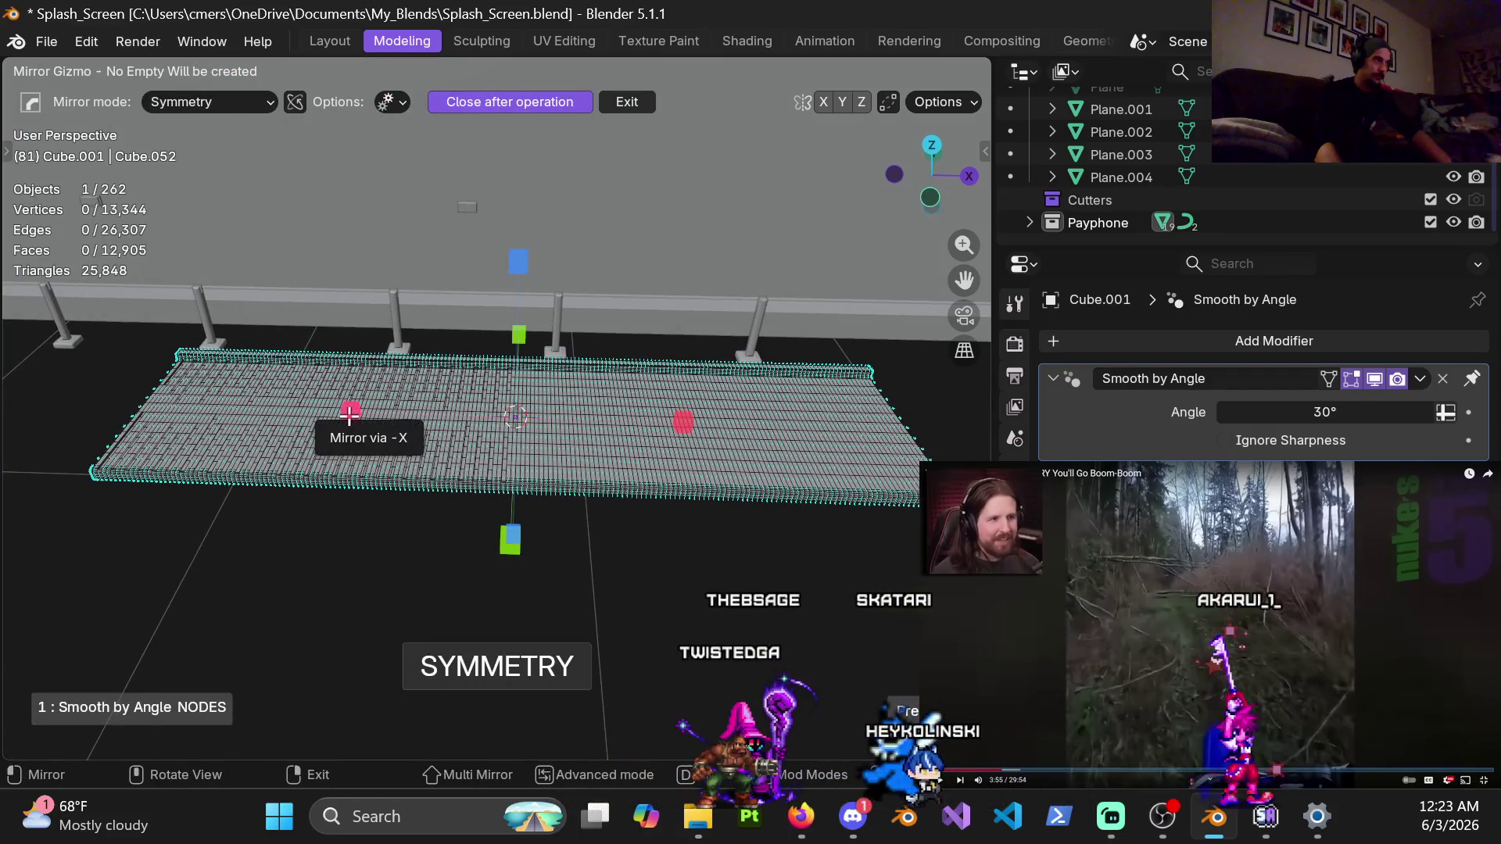
Symmetrize the plank floor mesh across the -X handle, then orbit to a wider view to check it
click(350, 415)
scroll(676, 494, up, 3)
mouse_move(665, 485)
middle_down()
mouse_move(675, 494)
mouse_move(555, 321)
mouse_move(569, 398)
middle_up()
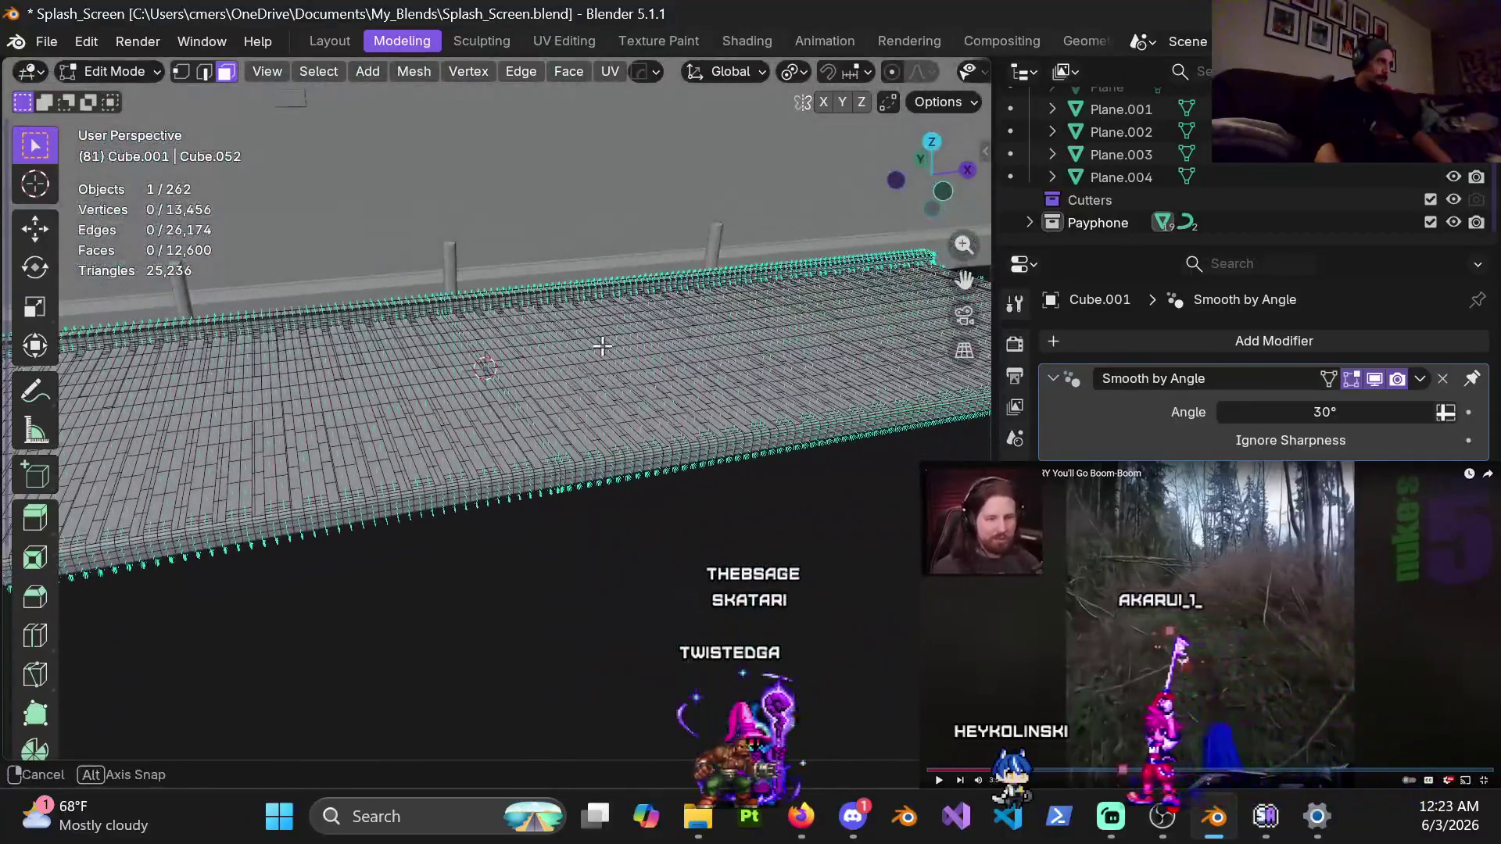
middle_drag(568, 399, 558, 428)
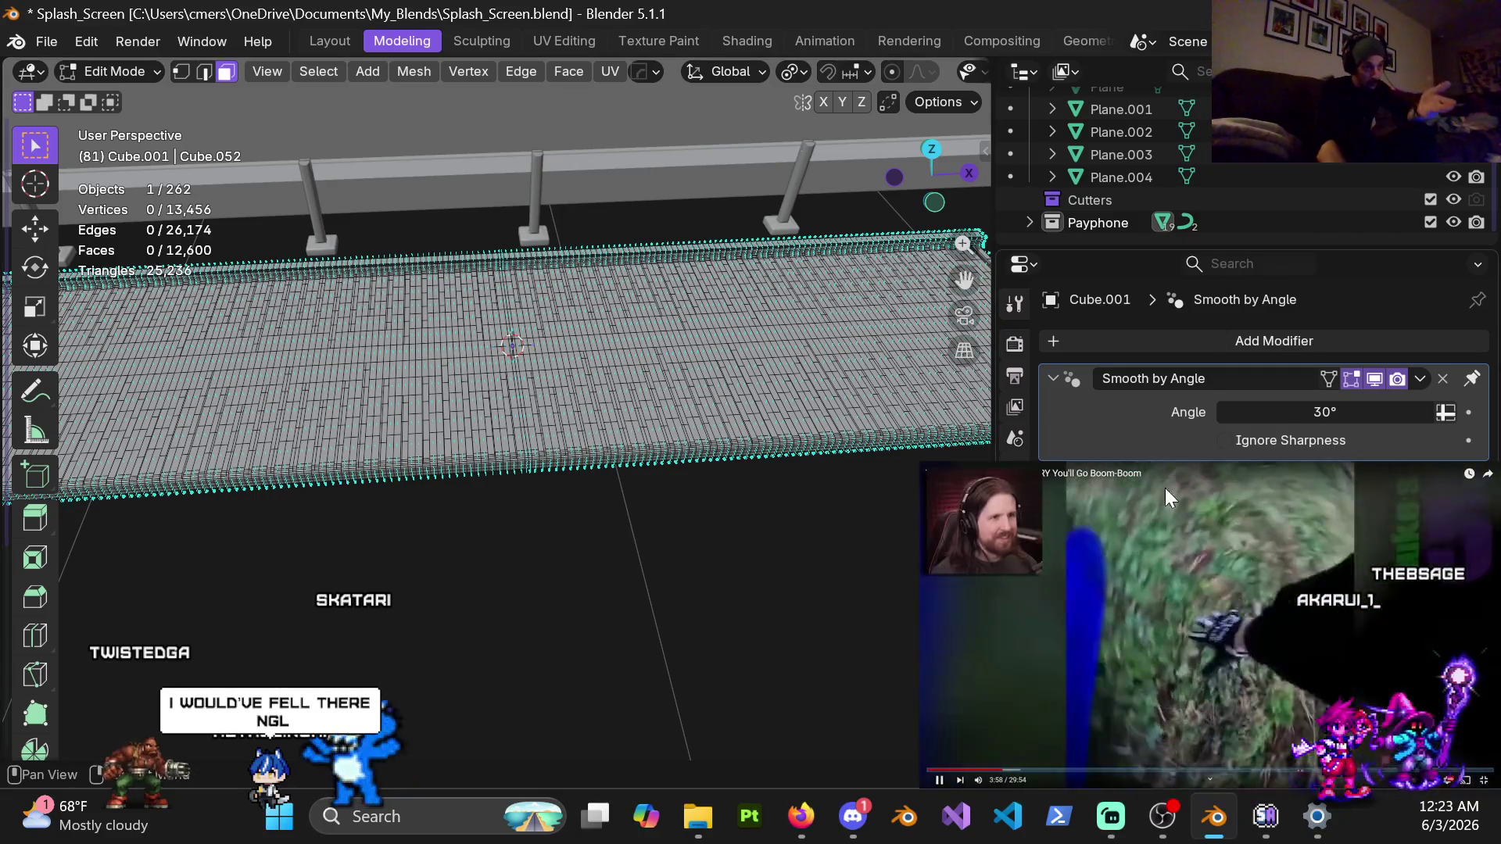
click(1212, 751)
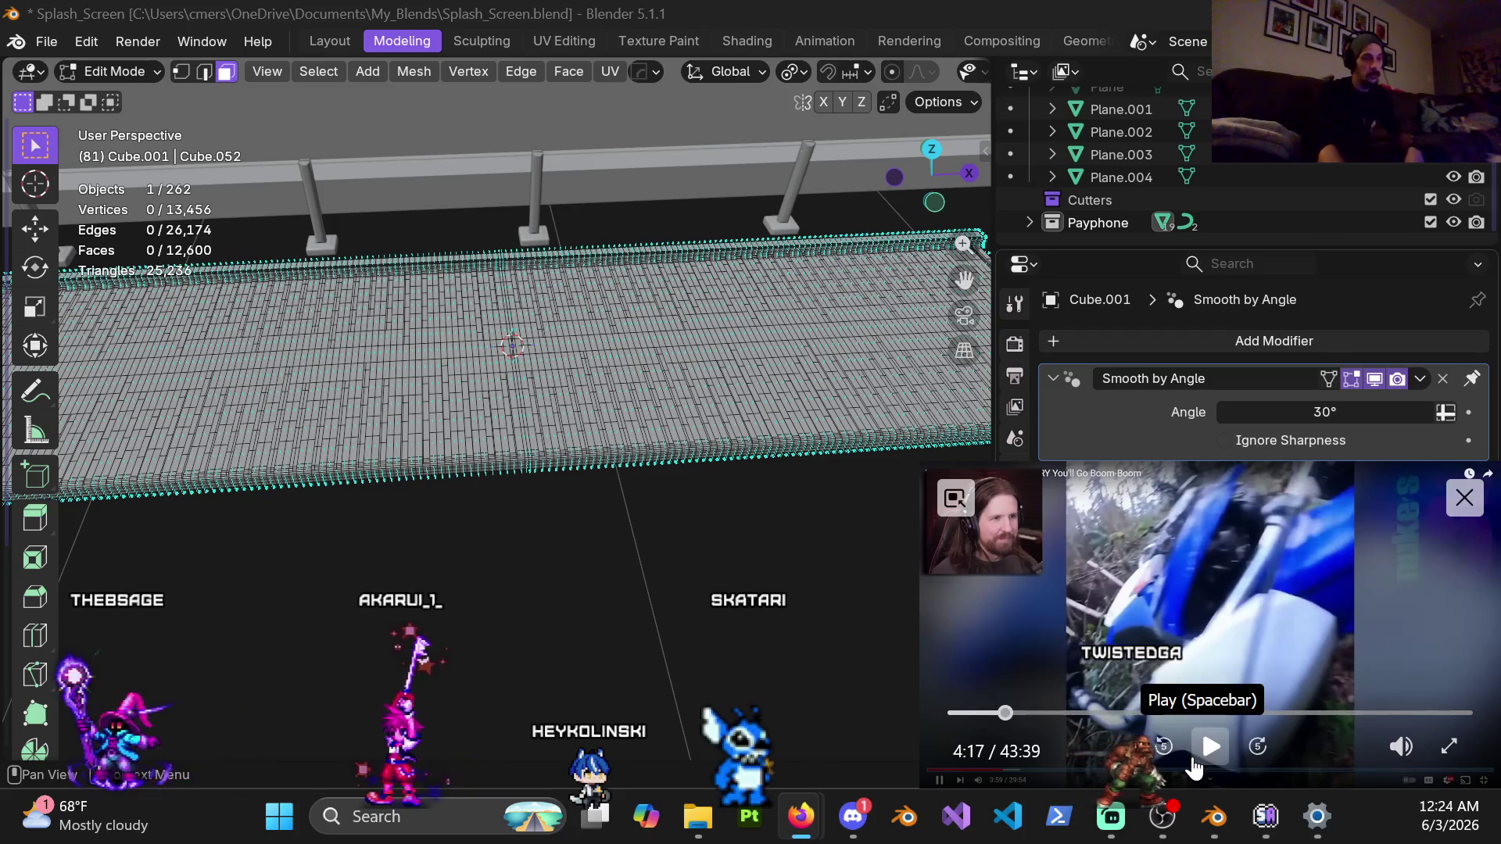
click(1210, 744)
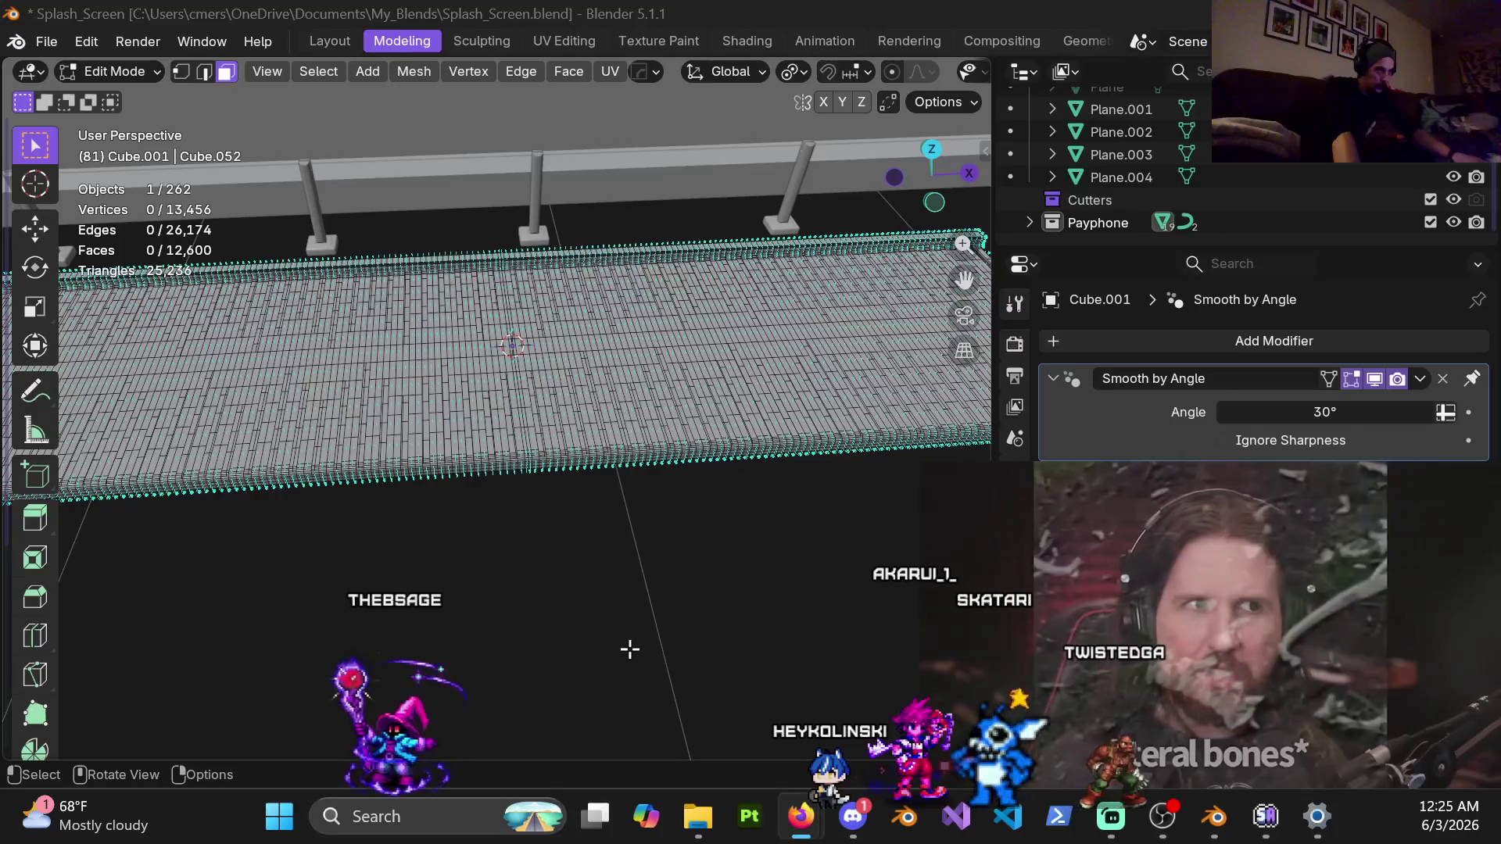
shift+middle_drag(554, 506, 575, 495)
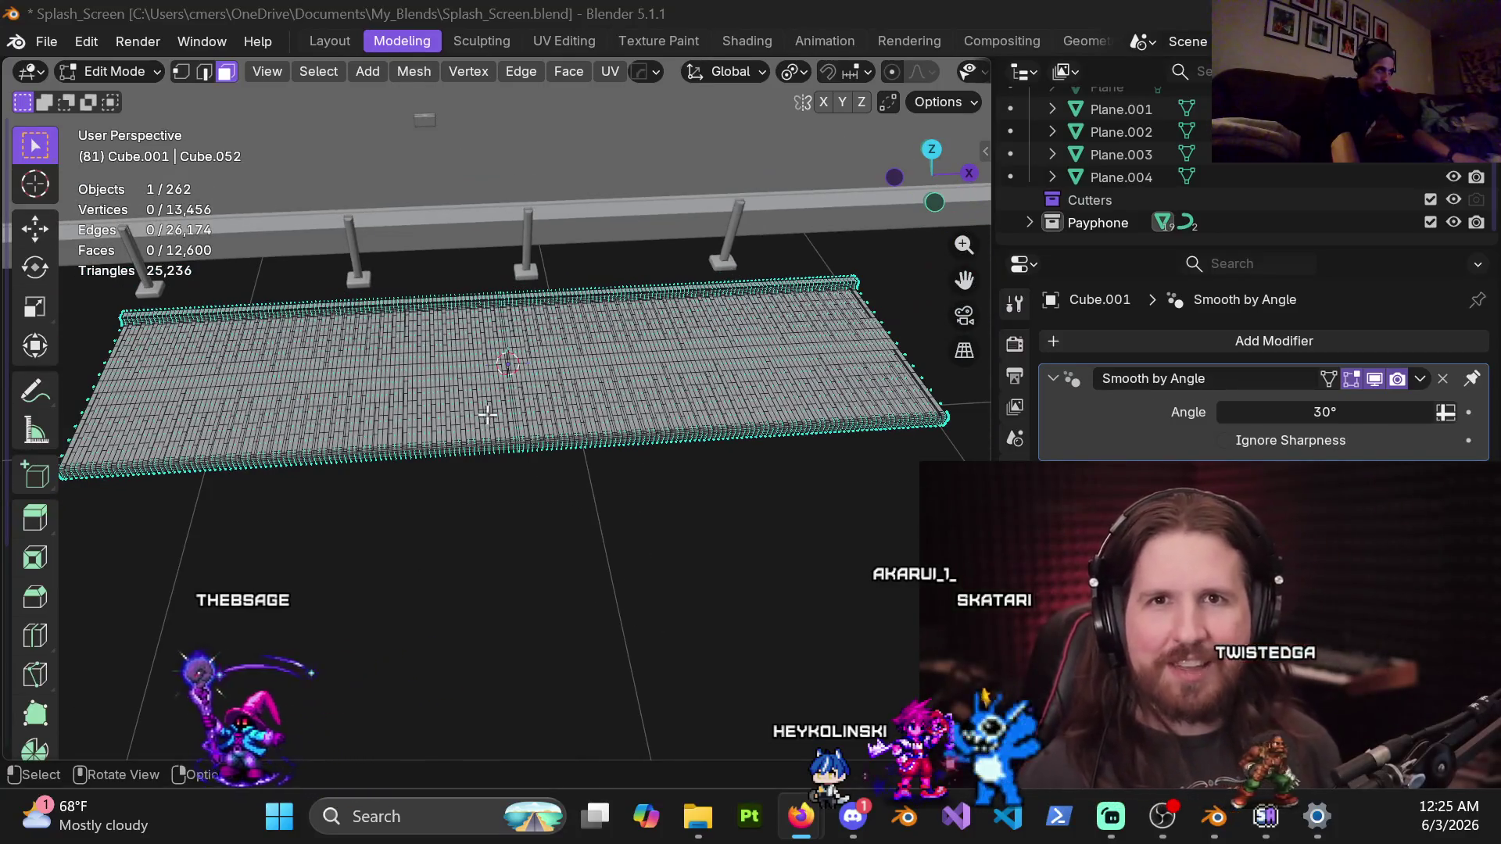
mouse_move(414, 491)
middle_down()
mouse_move(561, 462)
mouse_move(567, 493)
middle_up()
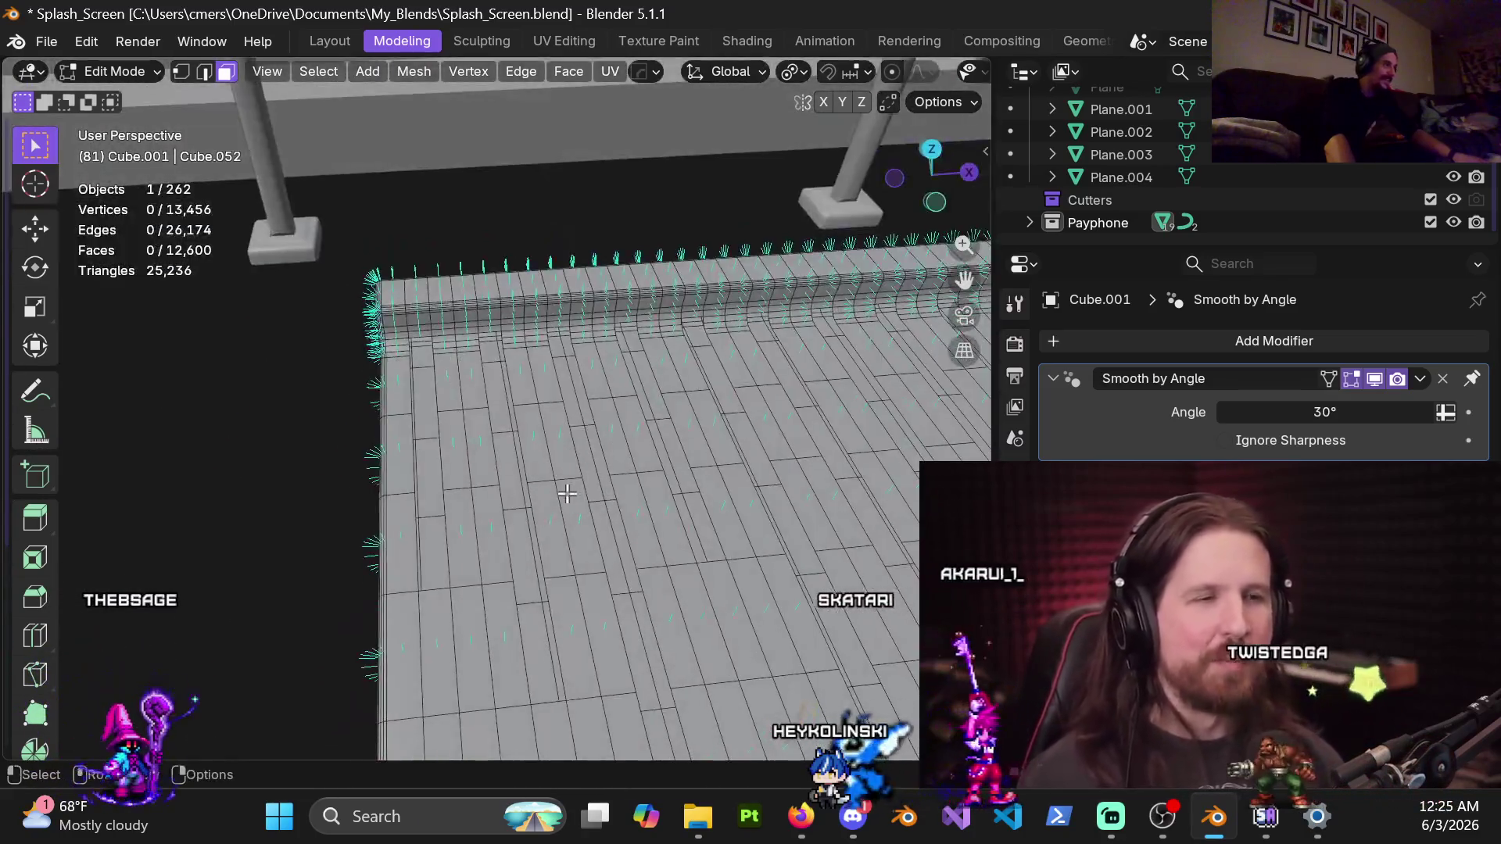
scroll(567, 494, down, 3)
mouse_move(556, 378)
middle_down()
mouse_move(496, 507)
mouse_move(473, 453)
mouse_move(481, 495)
middle_up()
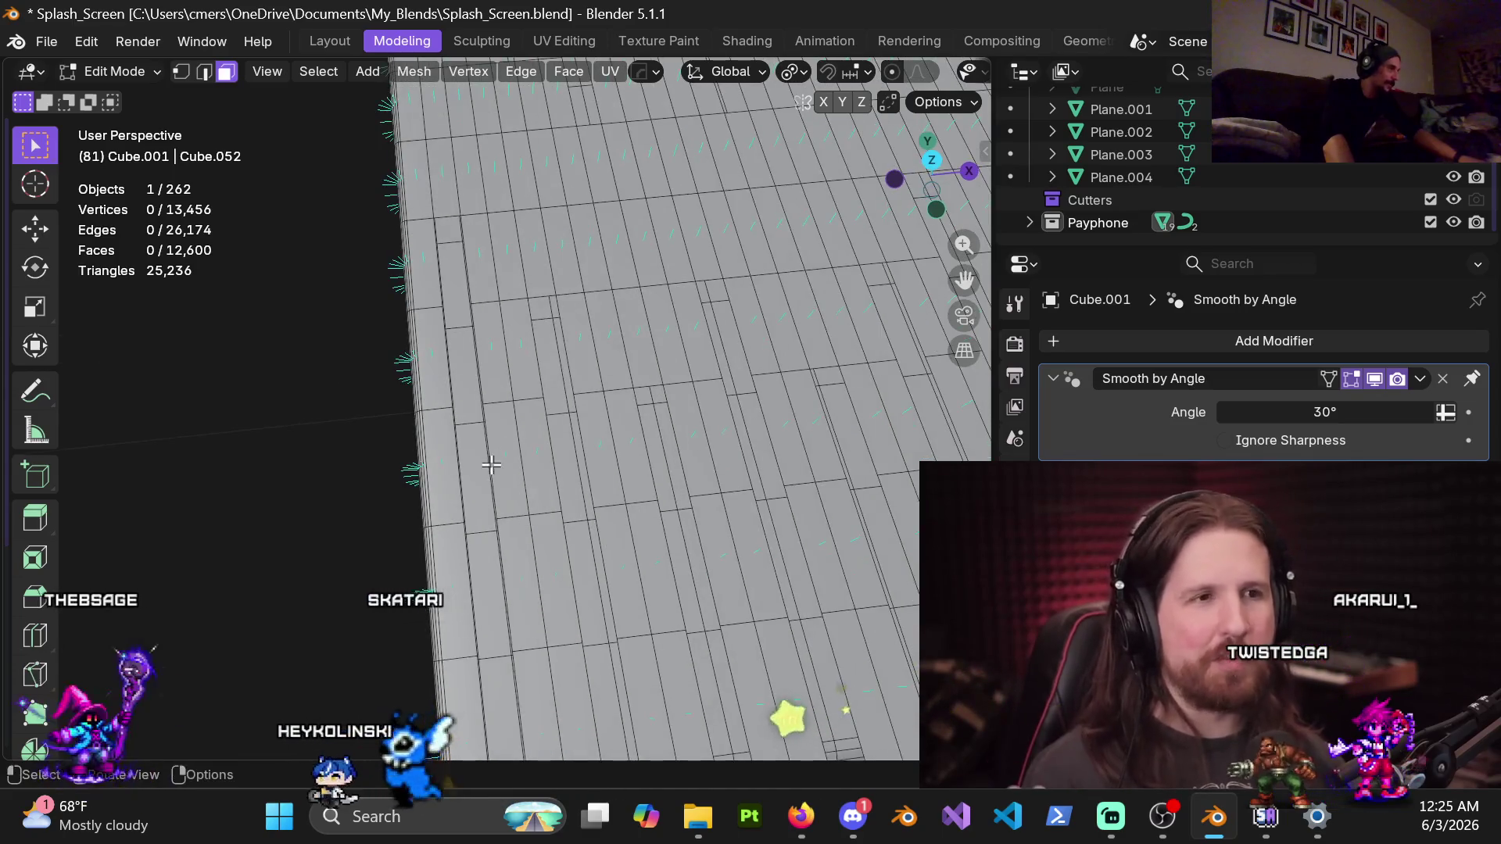
mouse_move(510, 657)
shift+middle_down()
mouse_move(524, 625)
mouse_move(528, 720)
shift+middle_up()
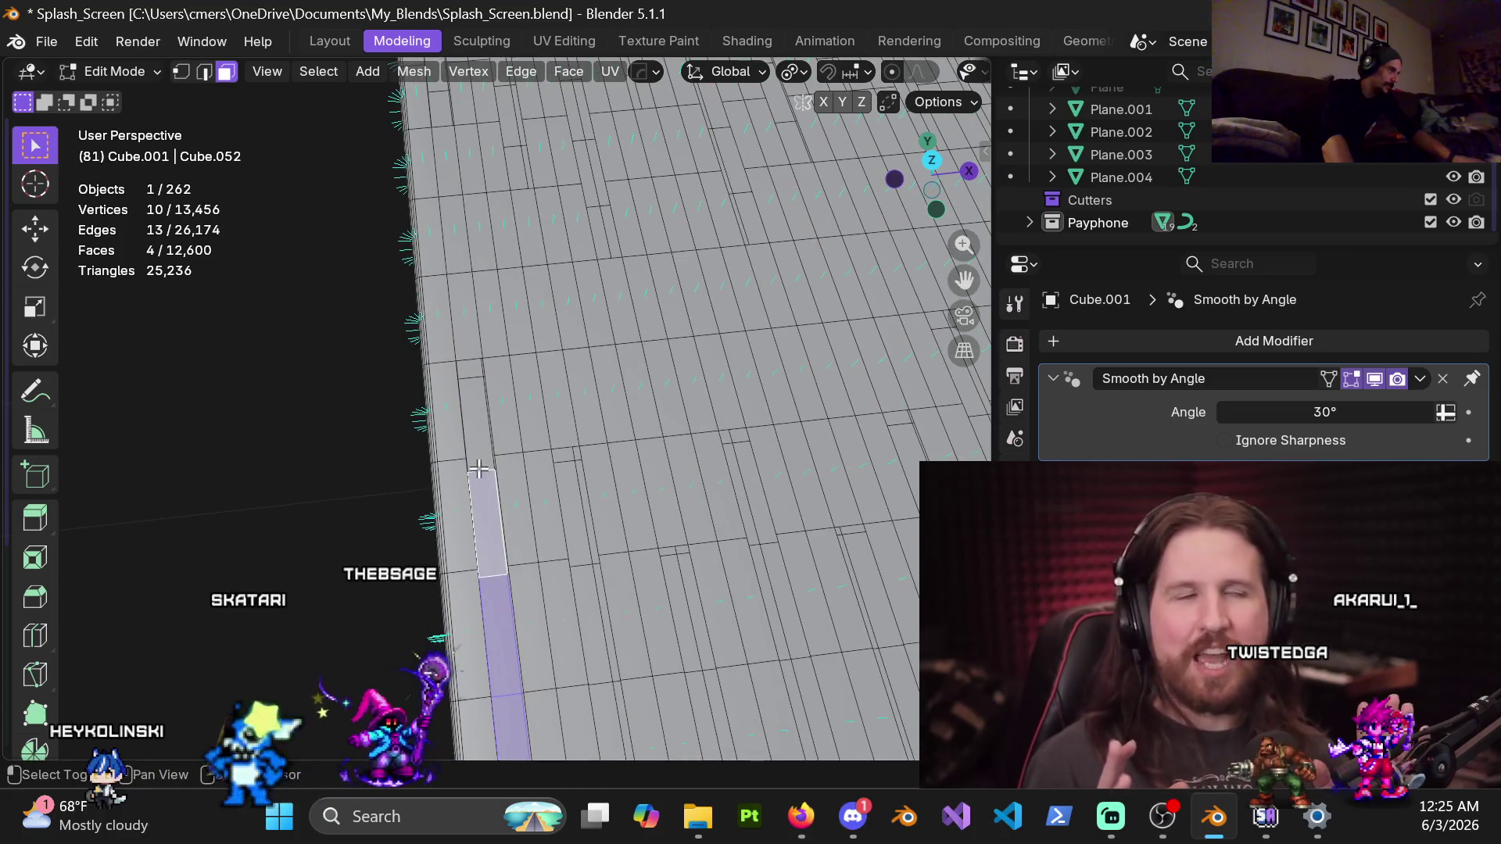
shift+click(478, 469)
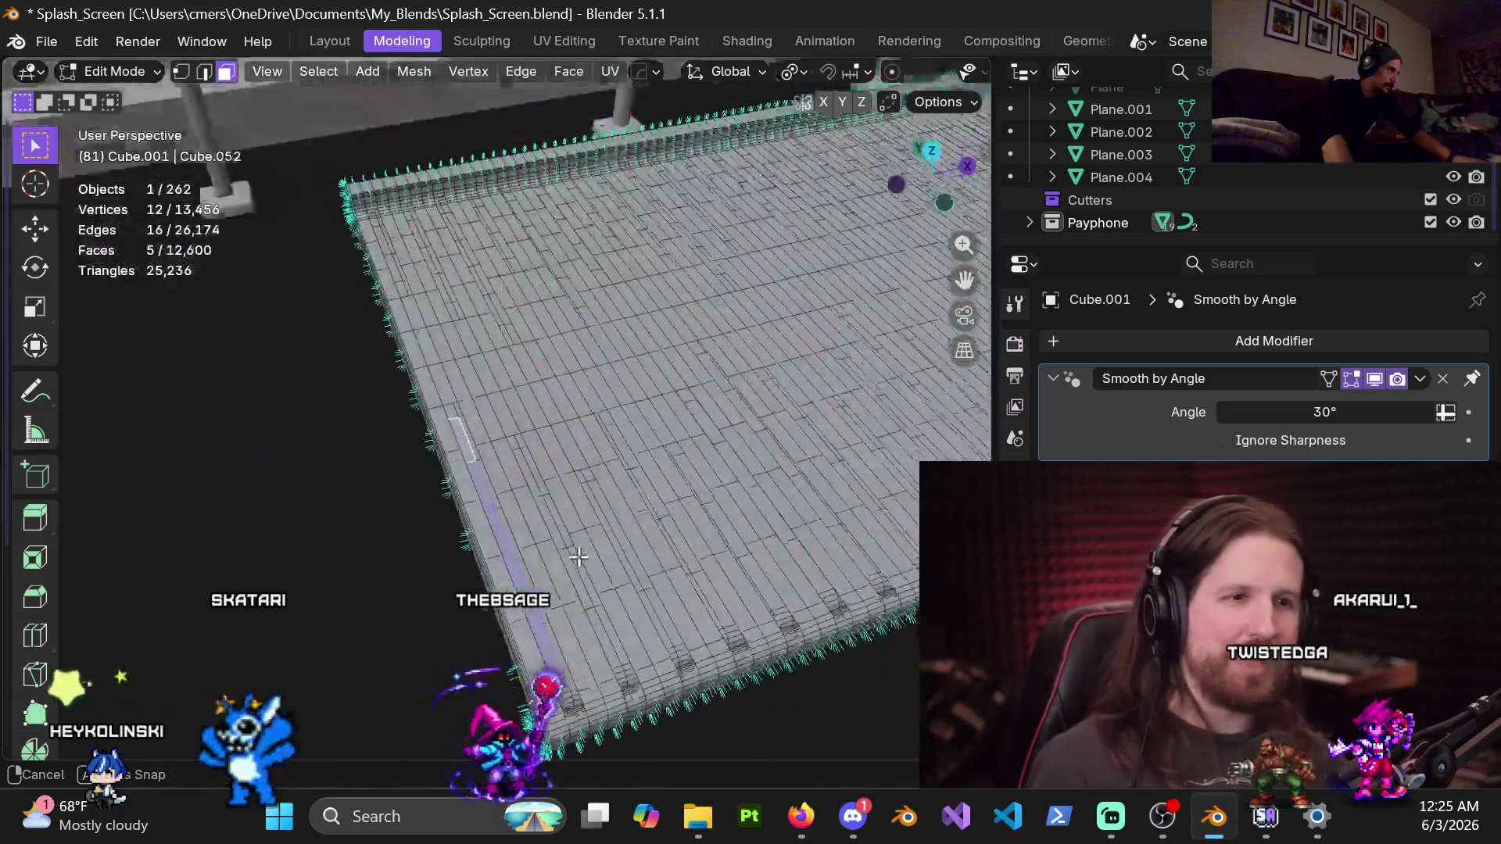
mouse_move(479, 469)
middle_down()
mouse_move(534, 517)
mouse_move(503, 480)
mouse_move(505, 335)
middle_up()
shift+click(526, 554)
scroll(558, 583, down, 2)
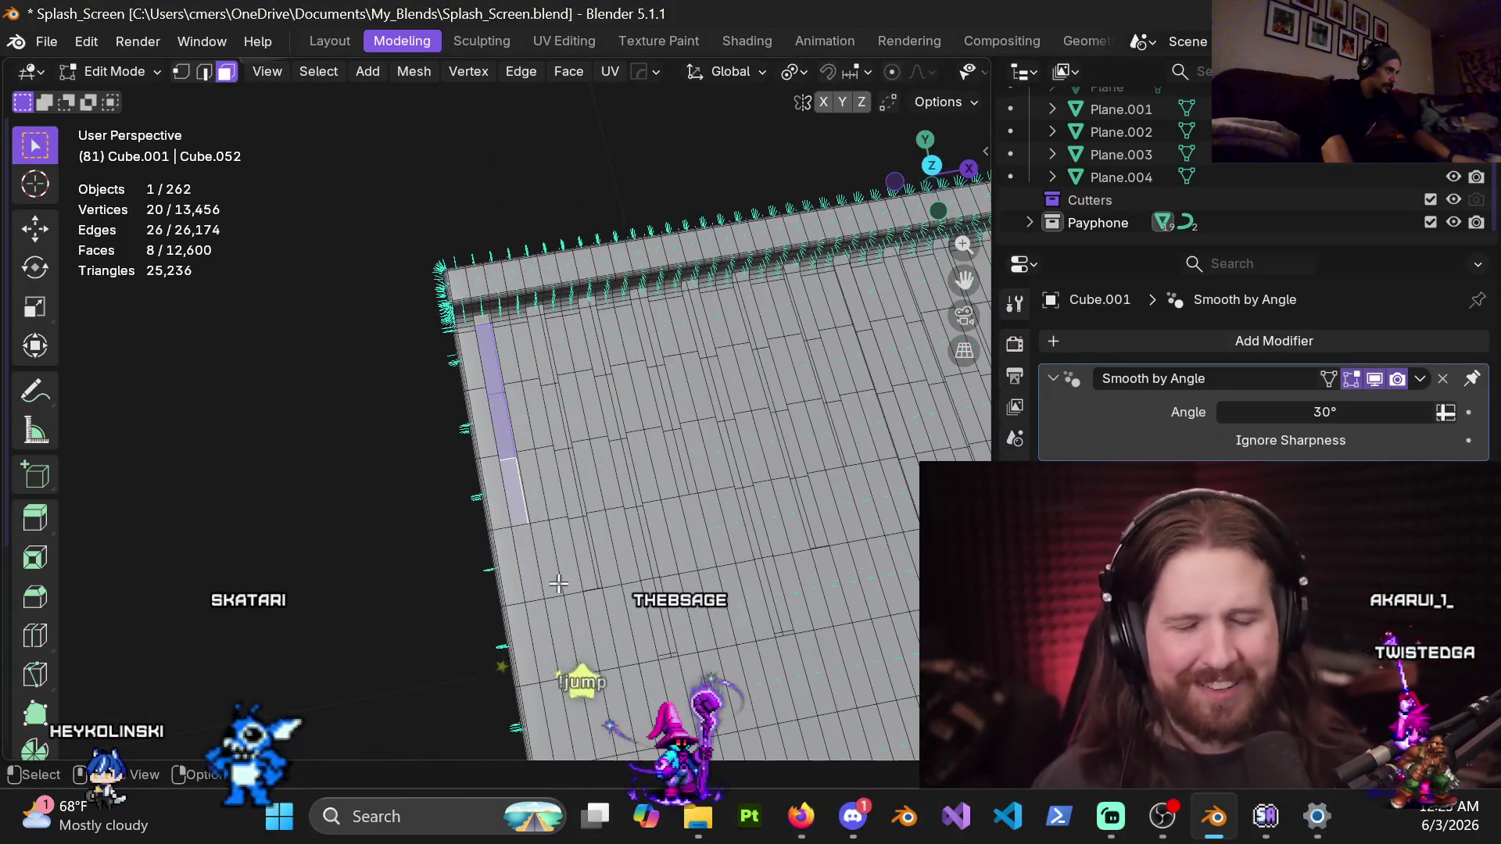
ctrl+middle_drag(532, 530, 530, 425)
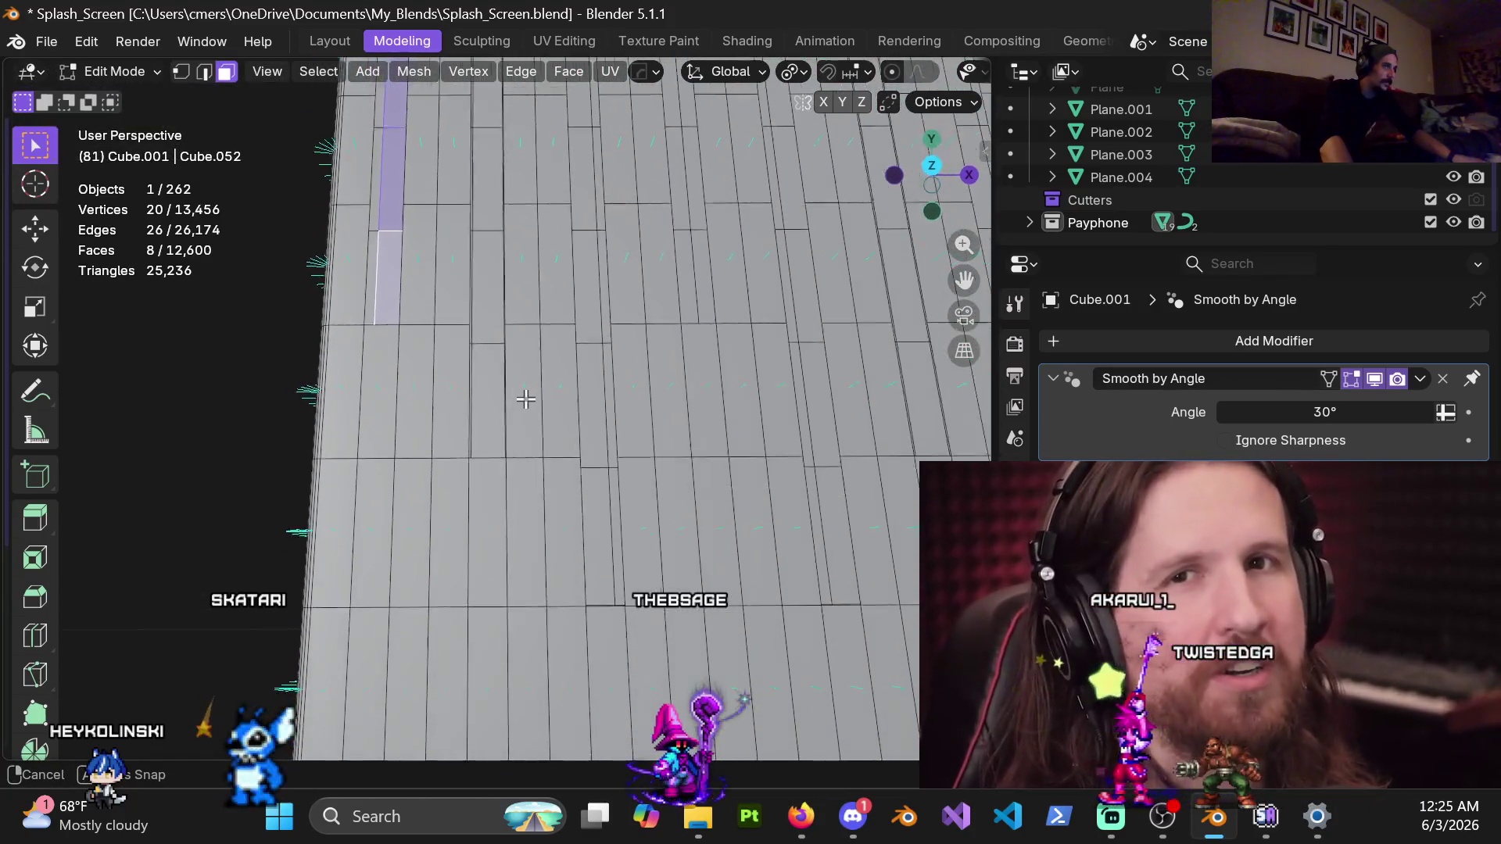
middle_drag(530, 424, 586, 311)
scroll(586, 311, down, 5)
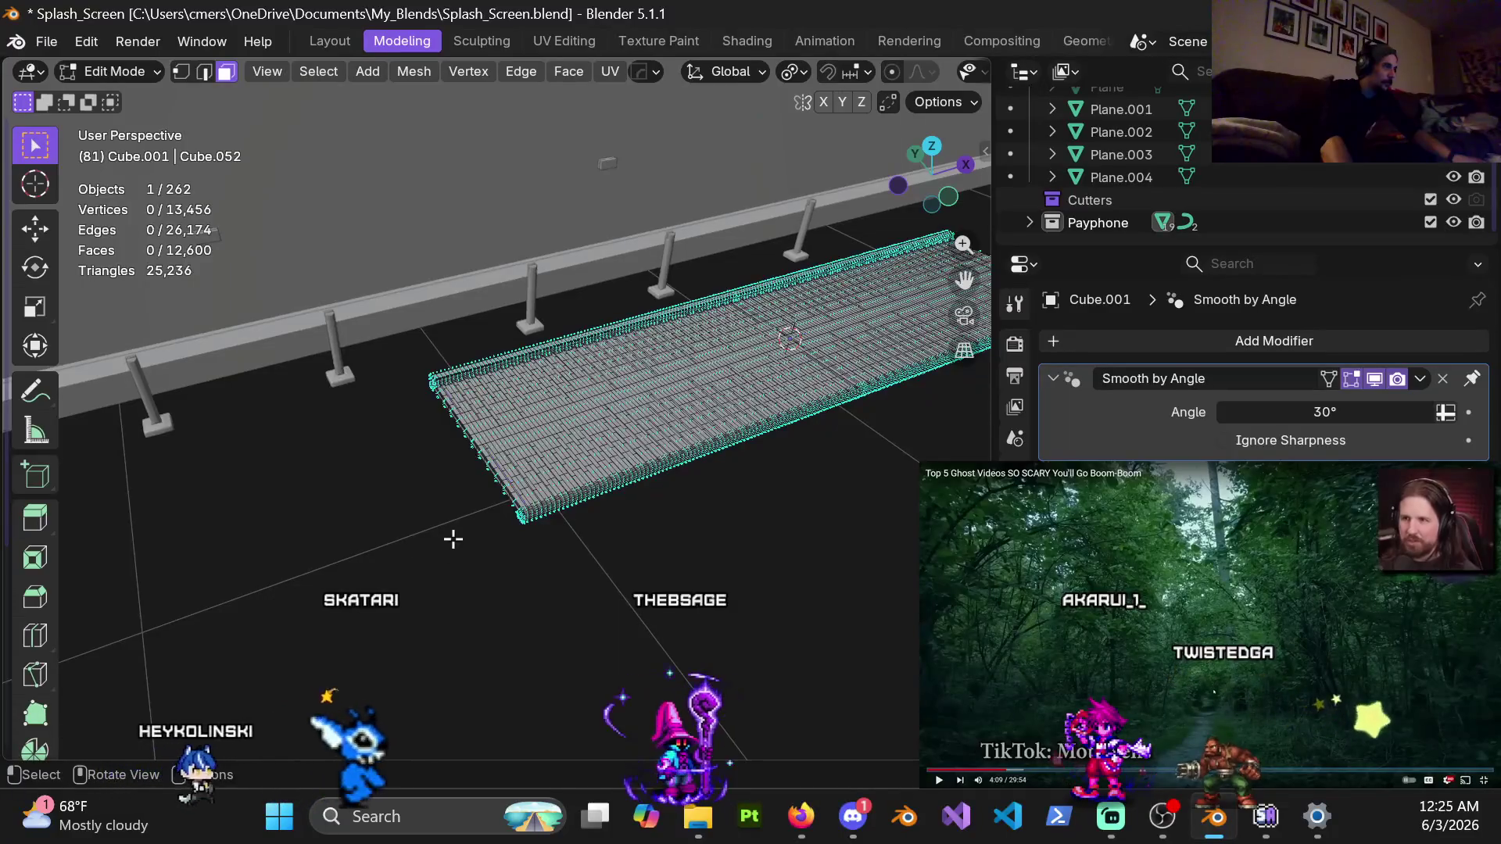
scroll(454, 540, up, 3)
mouse_move(520, 490)
middle_down()
mouse_move(724, 466)
mouse_move(547, 623)
mouse_move(388, 577)
middle_up()
mouse_move(455, 612)
middle_down()
mouse_move(569, 443)
mouse_move(483, 309)
mouse_move(411, 352)
middle_up()
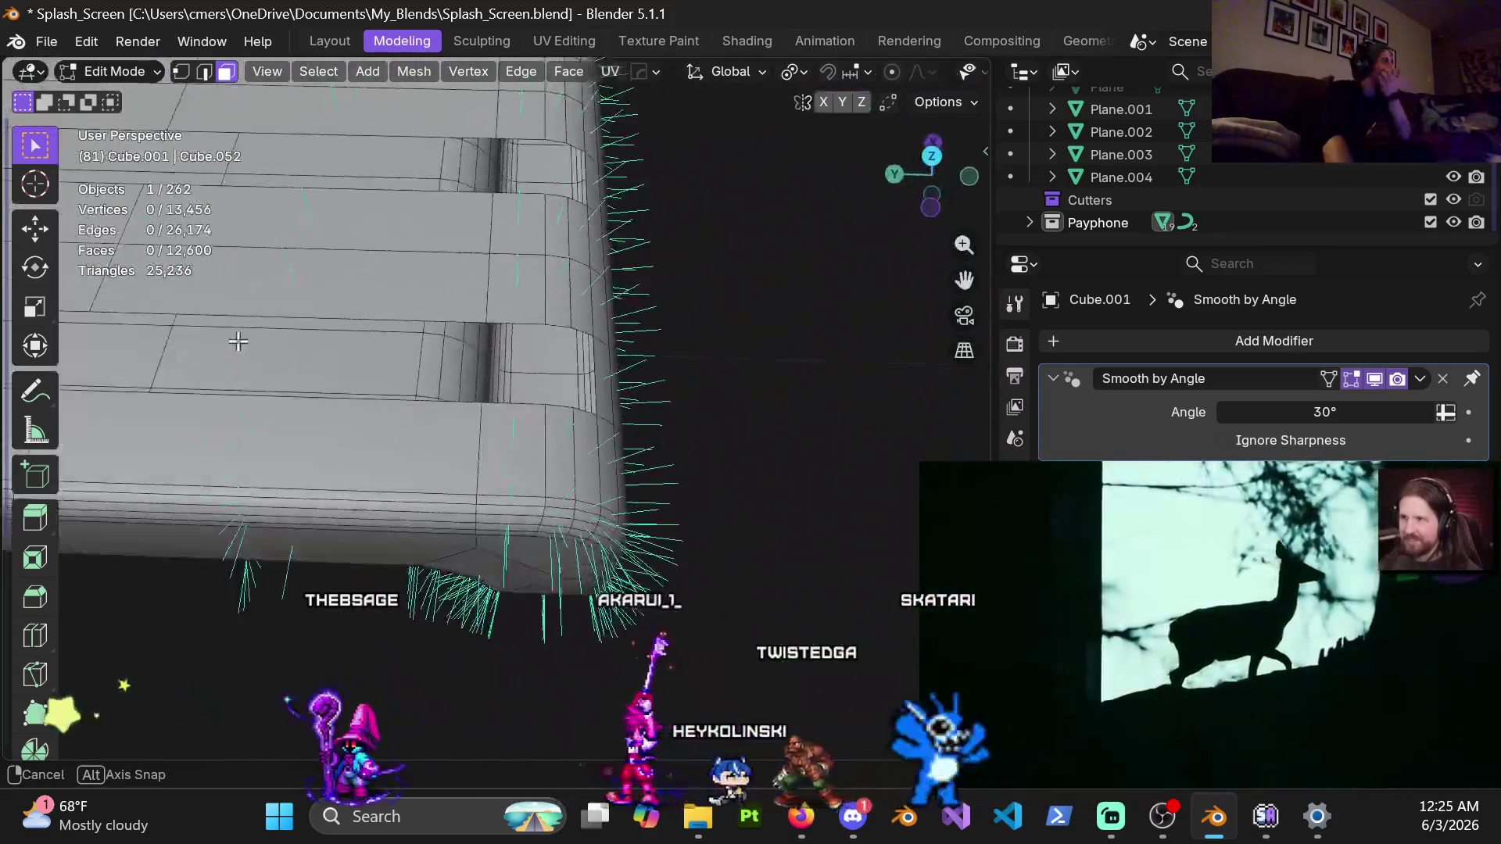
middle_drag(239, 342, 260, 356)
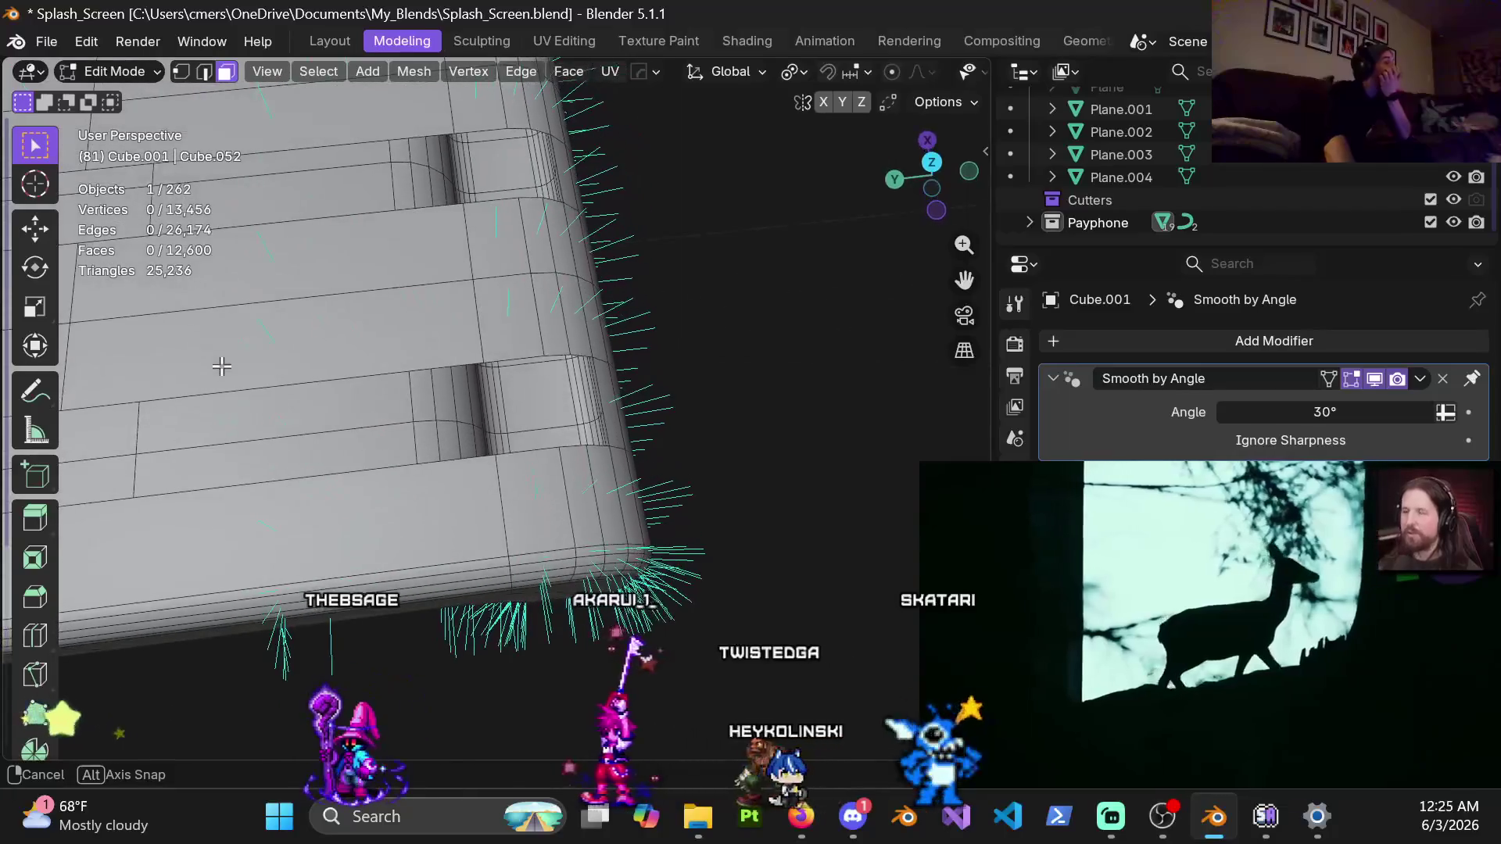
mouse_move(501, 393)
middle_down()
mouse_move(739, 466)
mouse_move(754, 378)
mouse_move(703, 328)
mouse_move(435, 374)
mouse_move(436, 395)
mouse_move(470, 383)
middle_up()
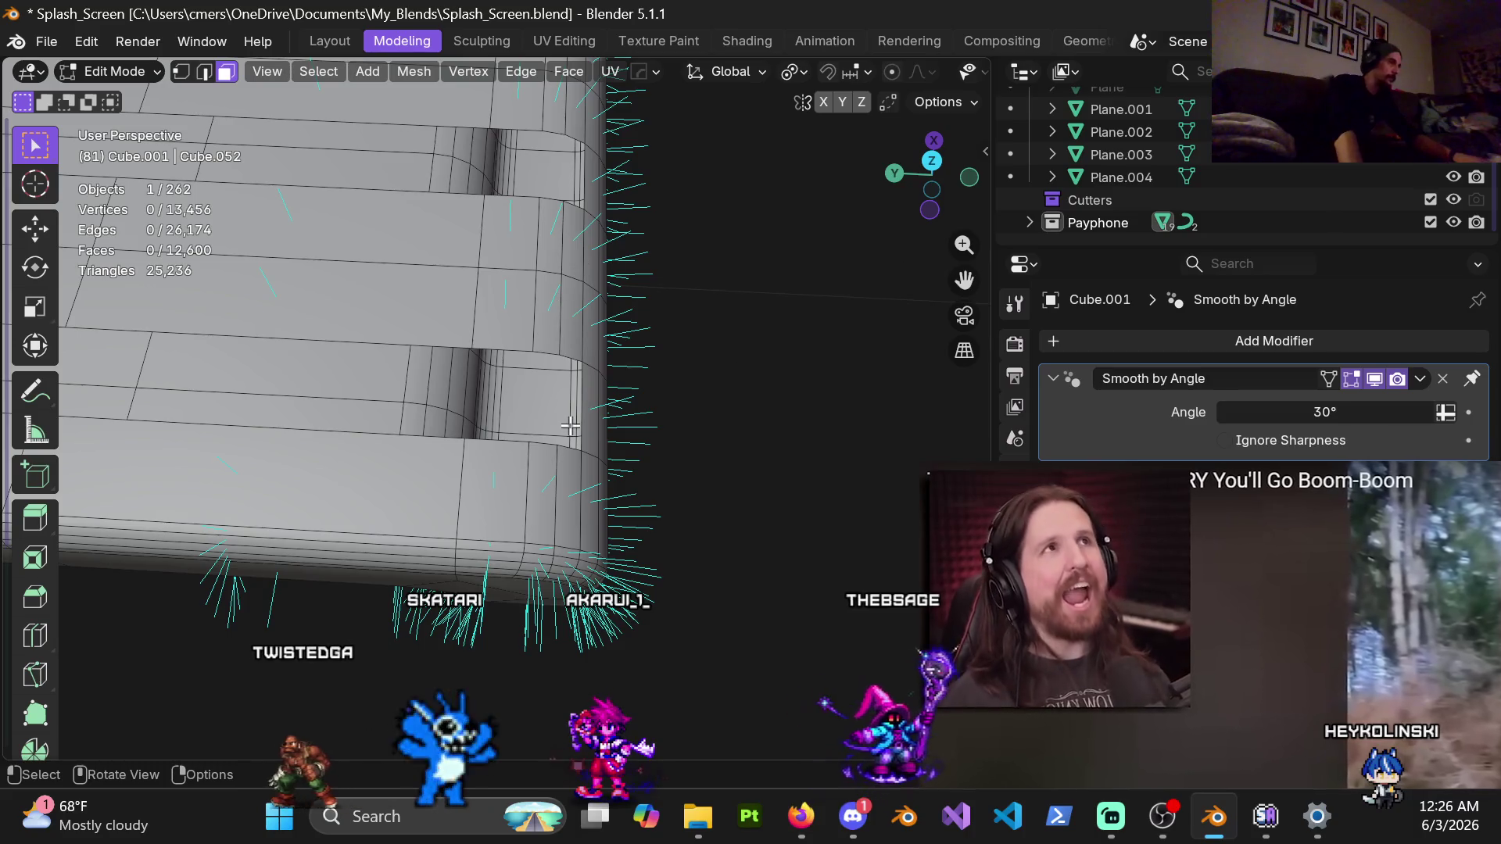
middle_drag(510, 460, 333, 458)
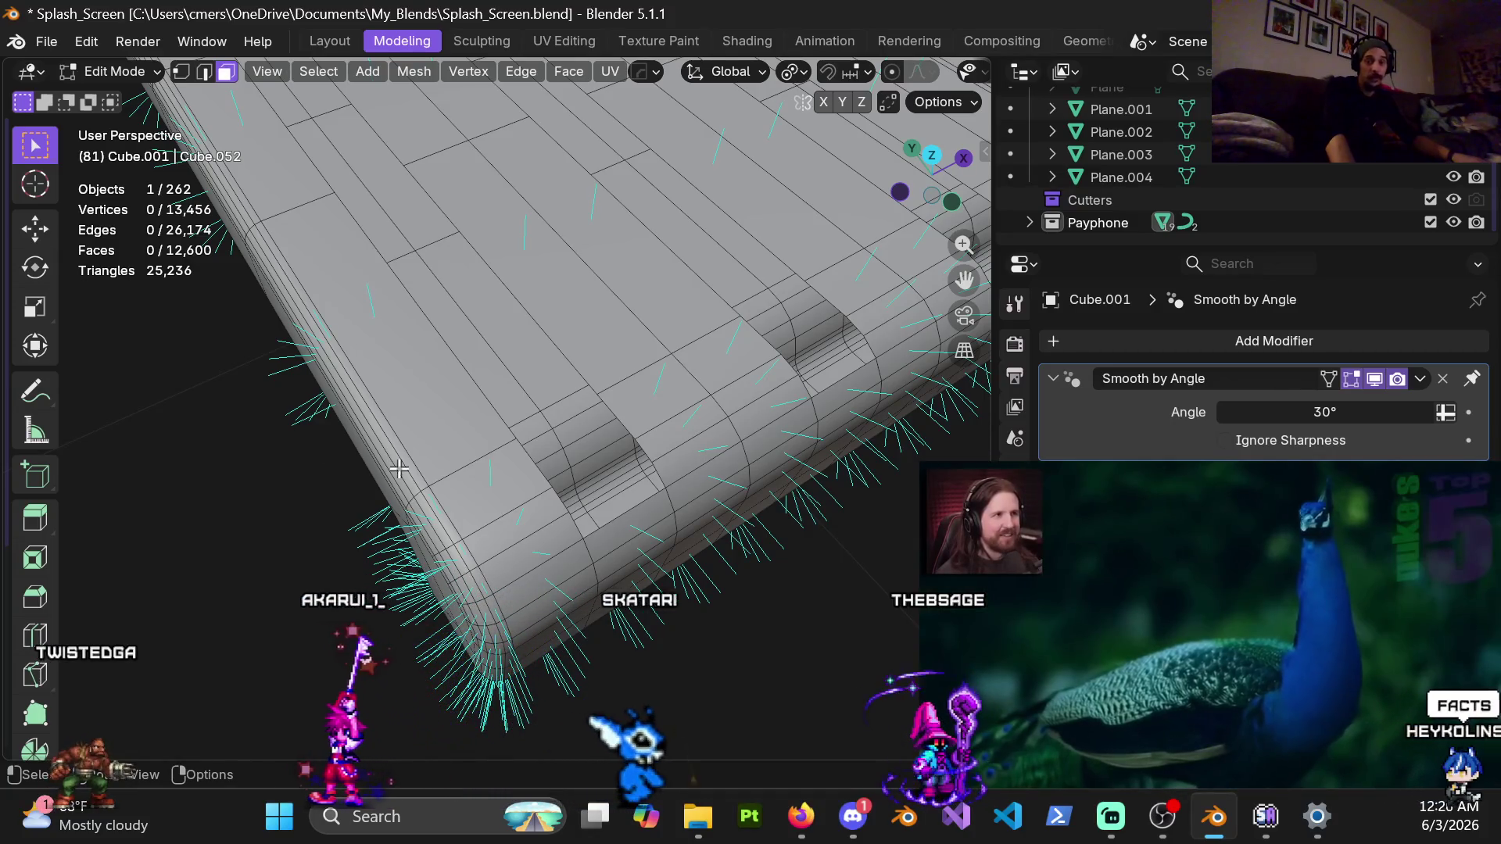
scroll(594, 481, up, 1)
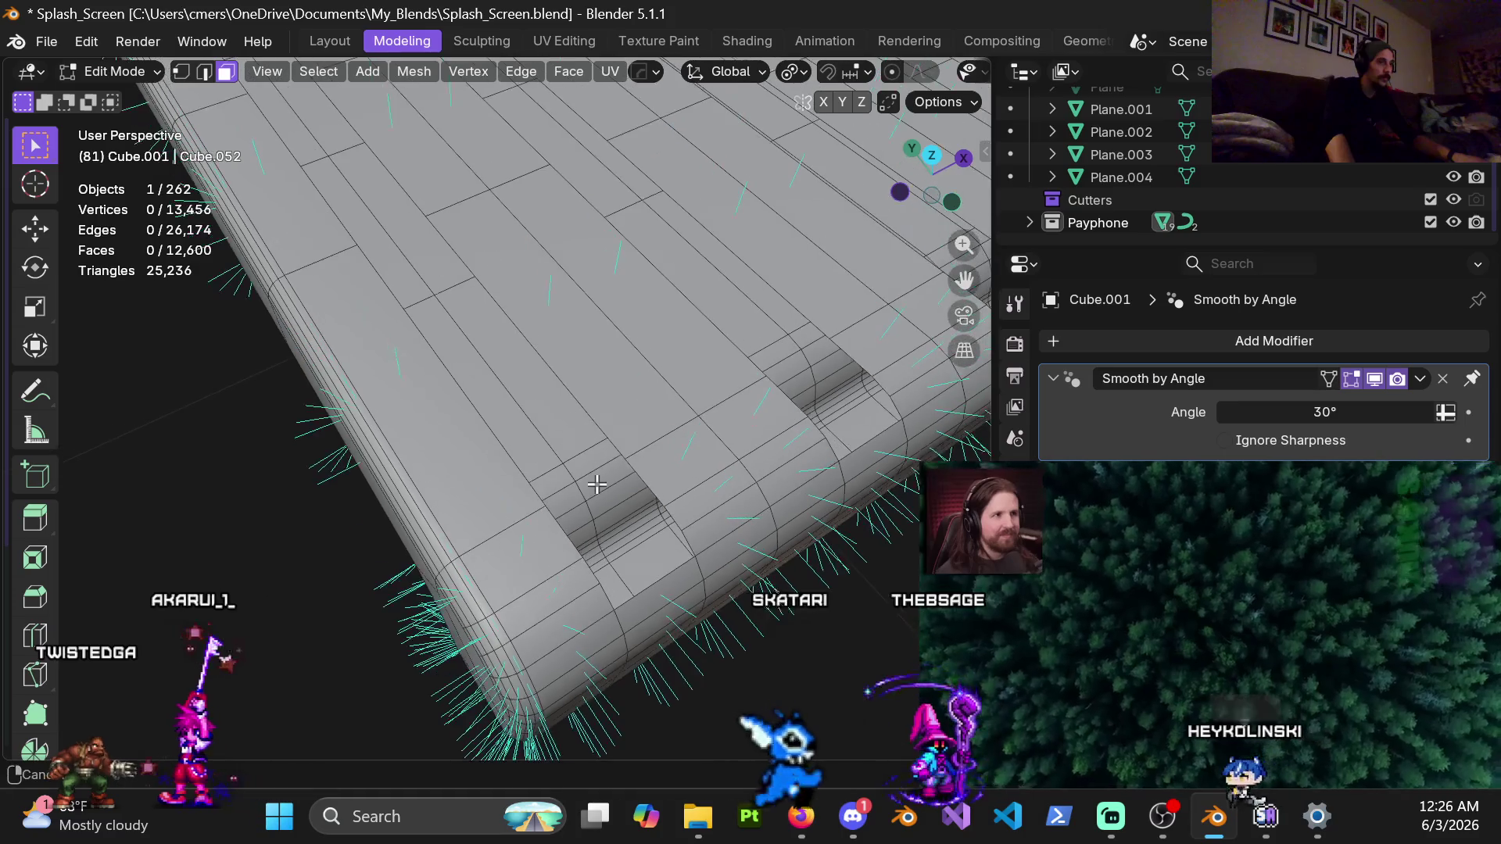
middle_drag(596, 487, 510, 457)
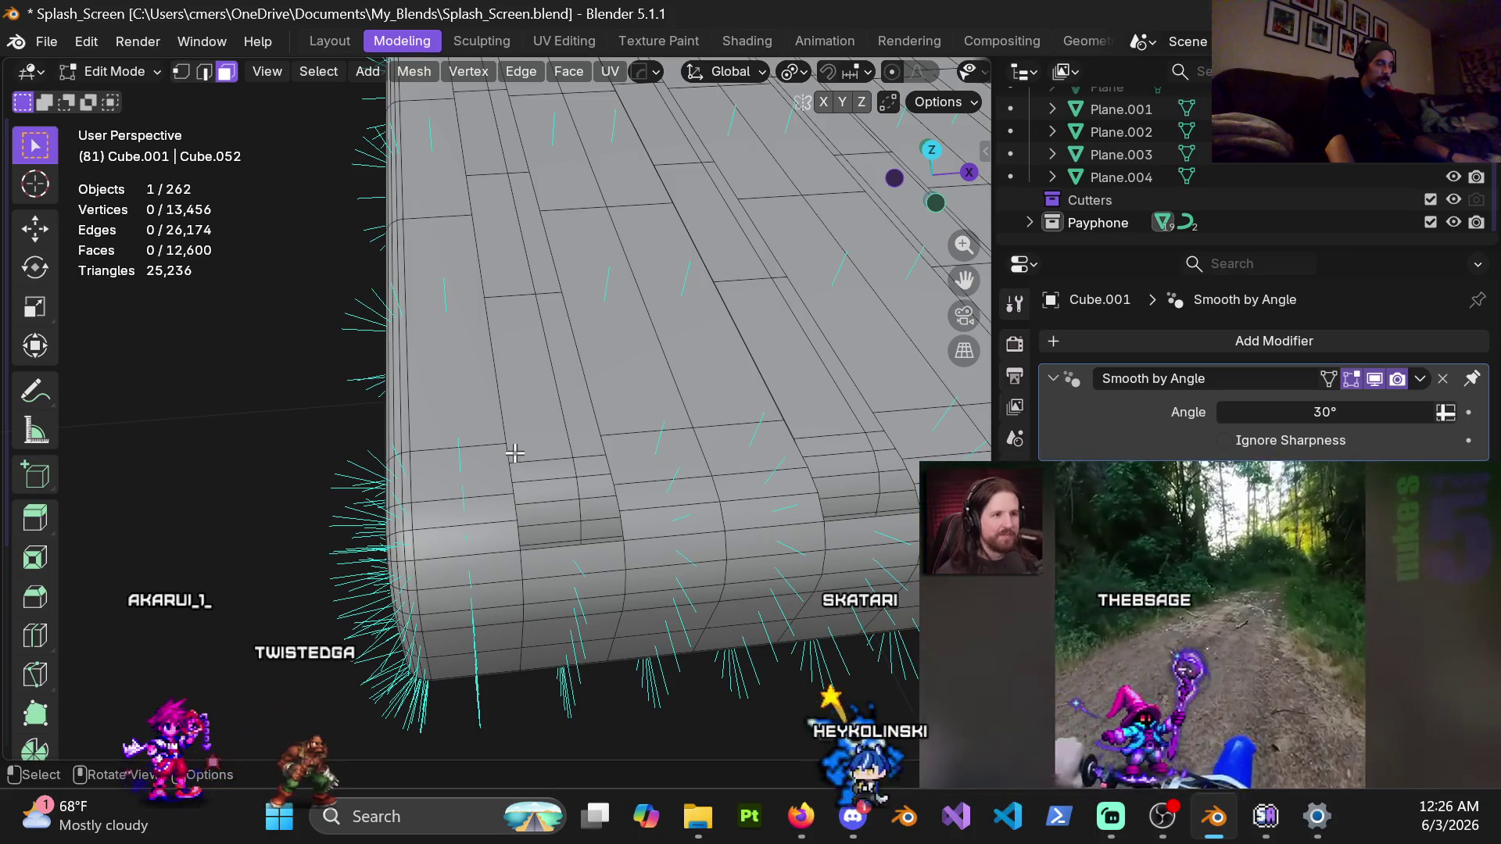
scroll(625, 448, down, 2)
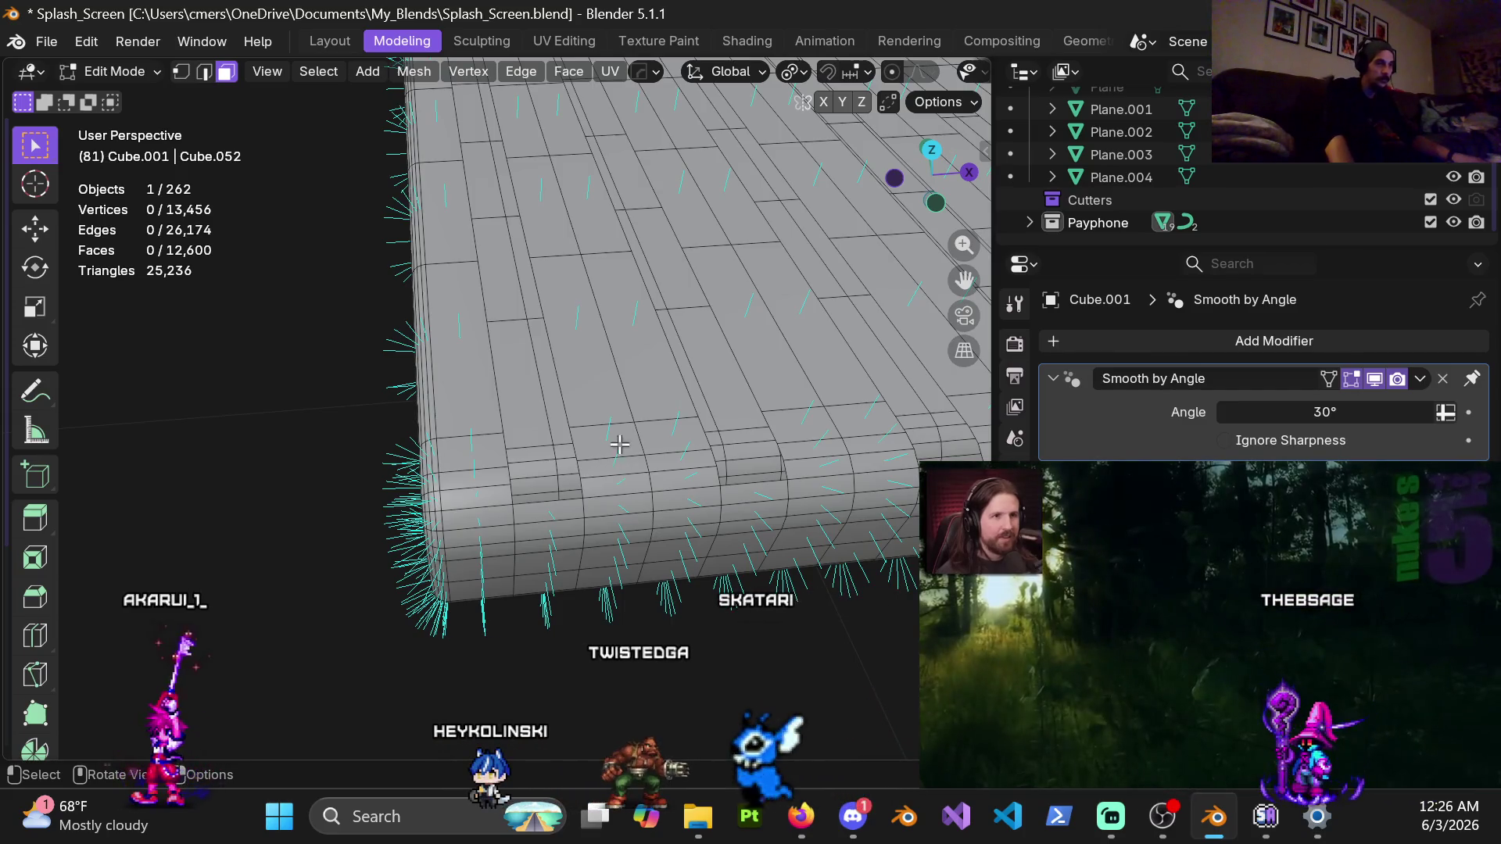
scroll(714, 404, down, 1)
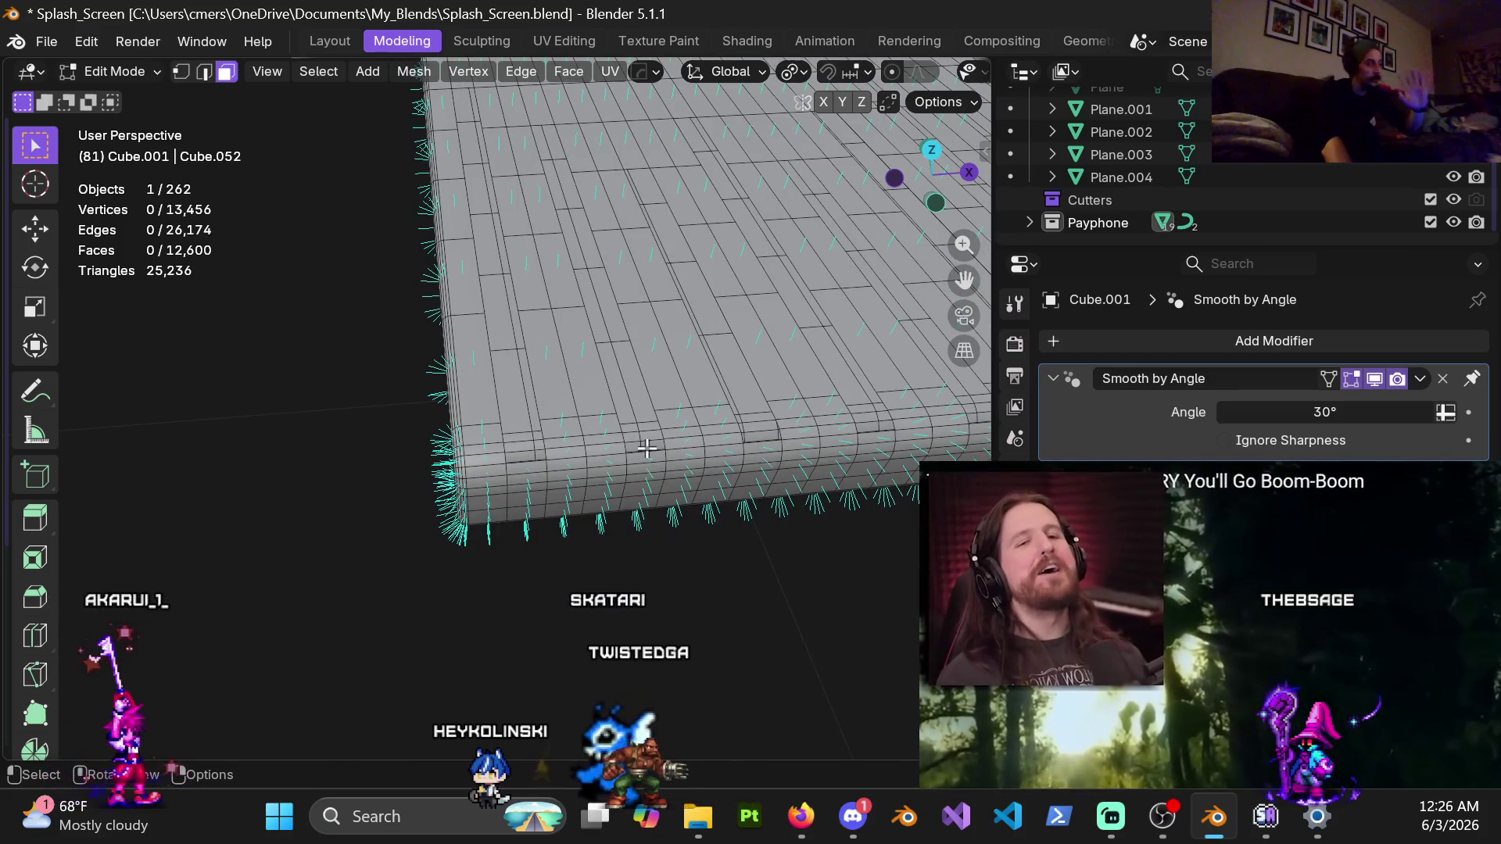
middle_drag(703, 427, 534, 376)
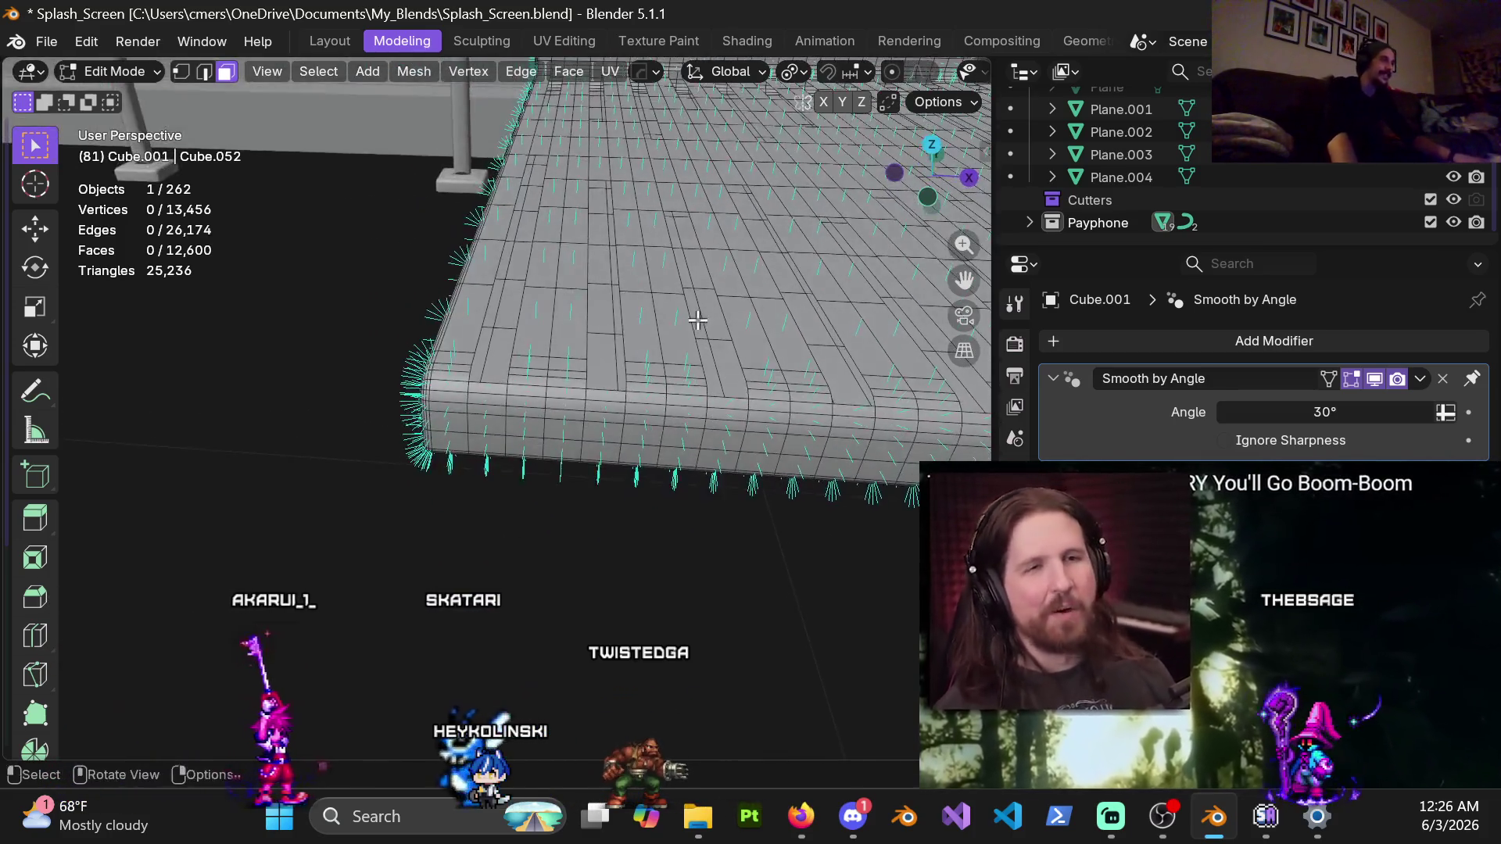
mouse_move(586, 420)
middle_down()
mouse_move(717, 434)
mouse_move(670, 403)
mouse_move(494, 363)
mouse_move(581, 372)
middle_up()
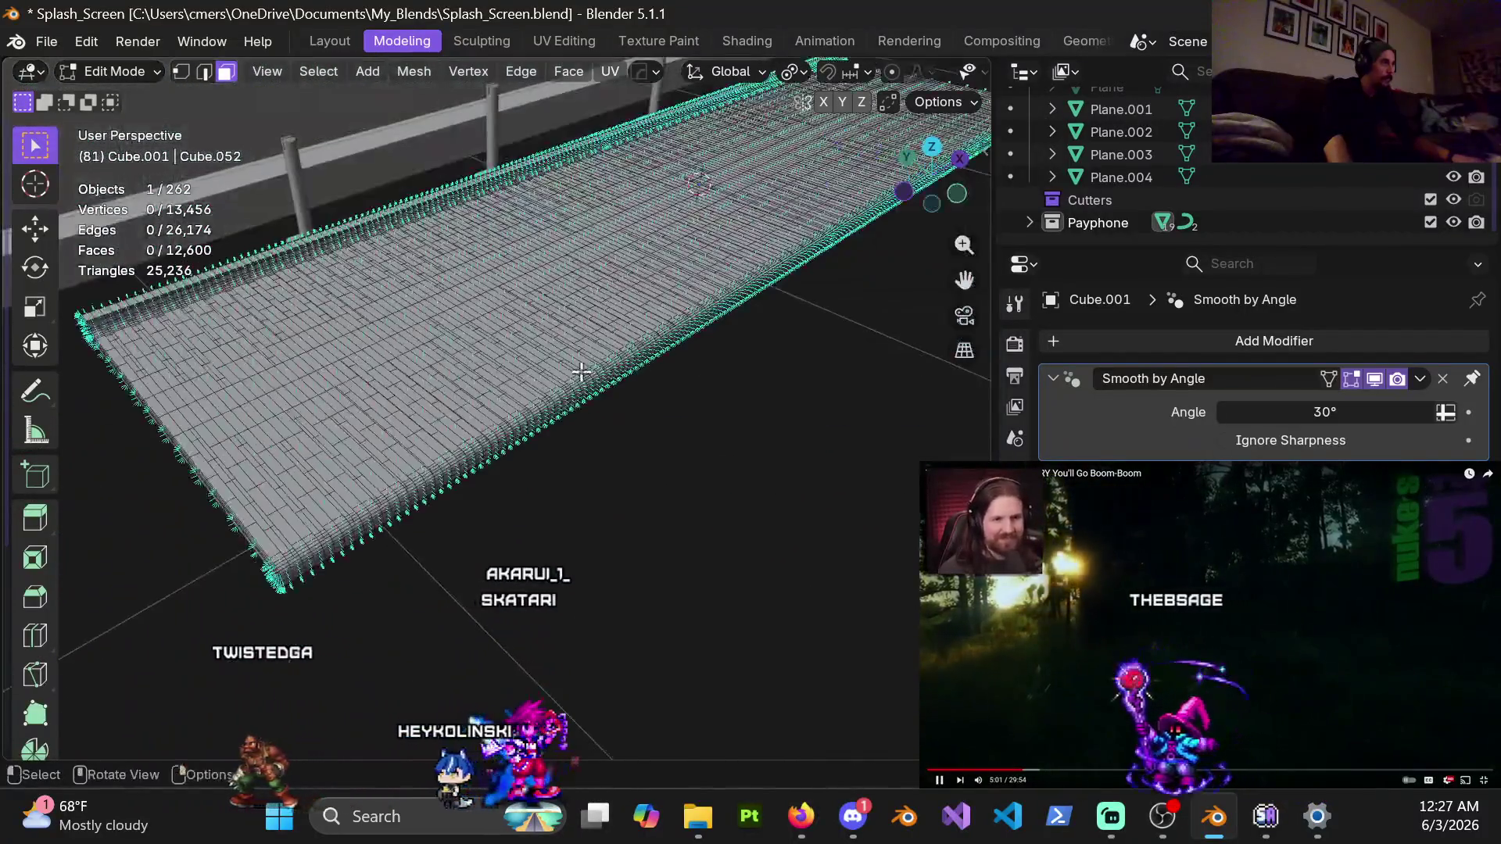
middle_drag(377, 442, 513, 545)
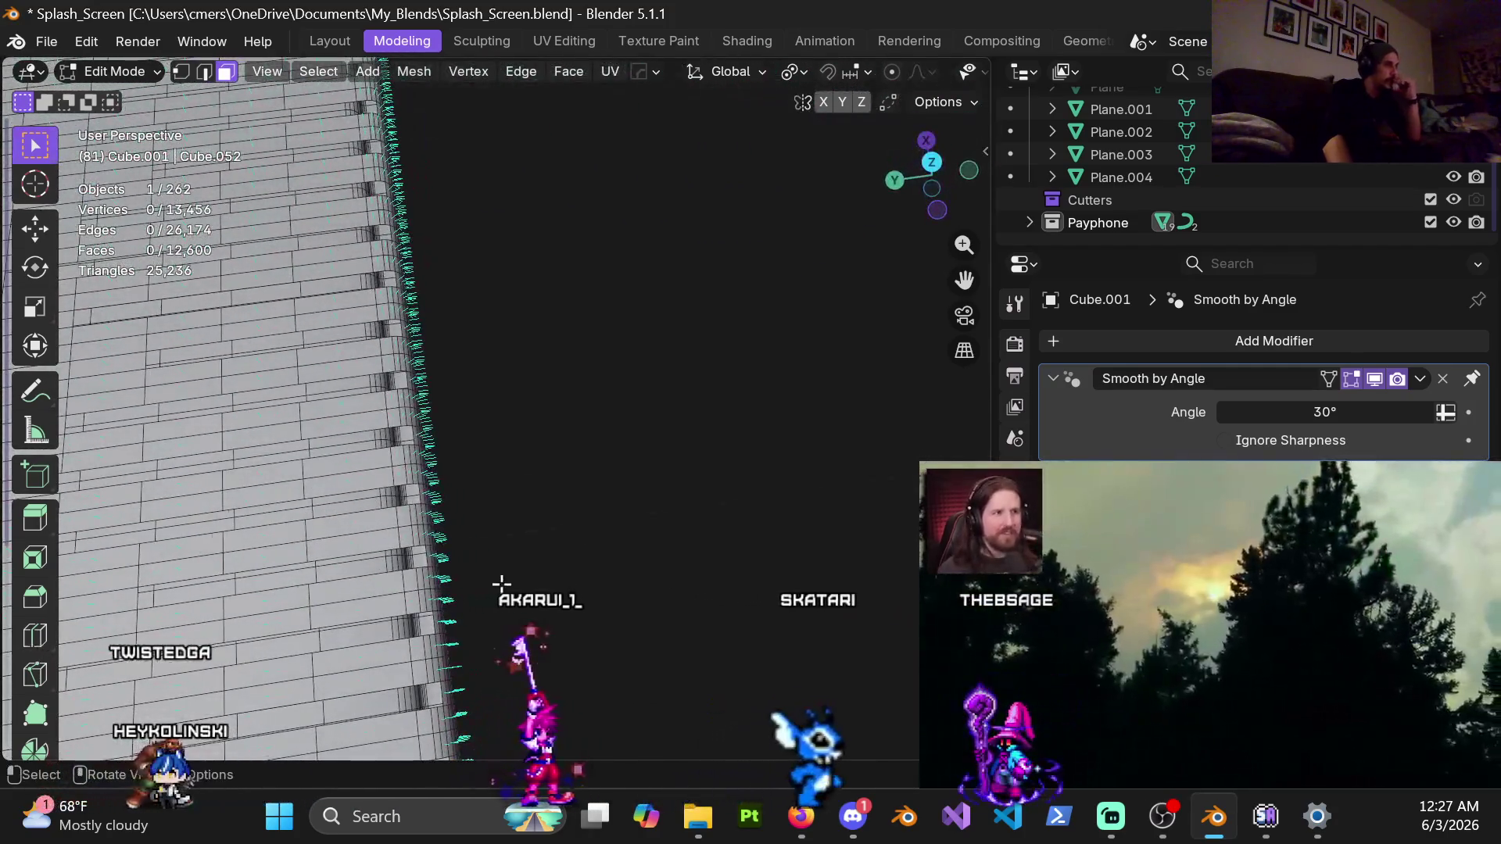
mouse_move(513, 546)
middle_down()
mouse_move(591, 315)
mouse_move(543, 478)
middle_up()
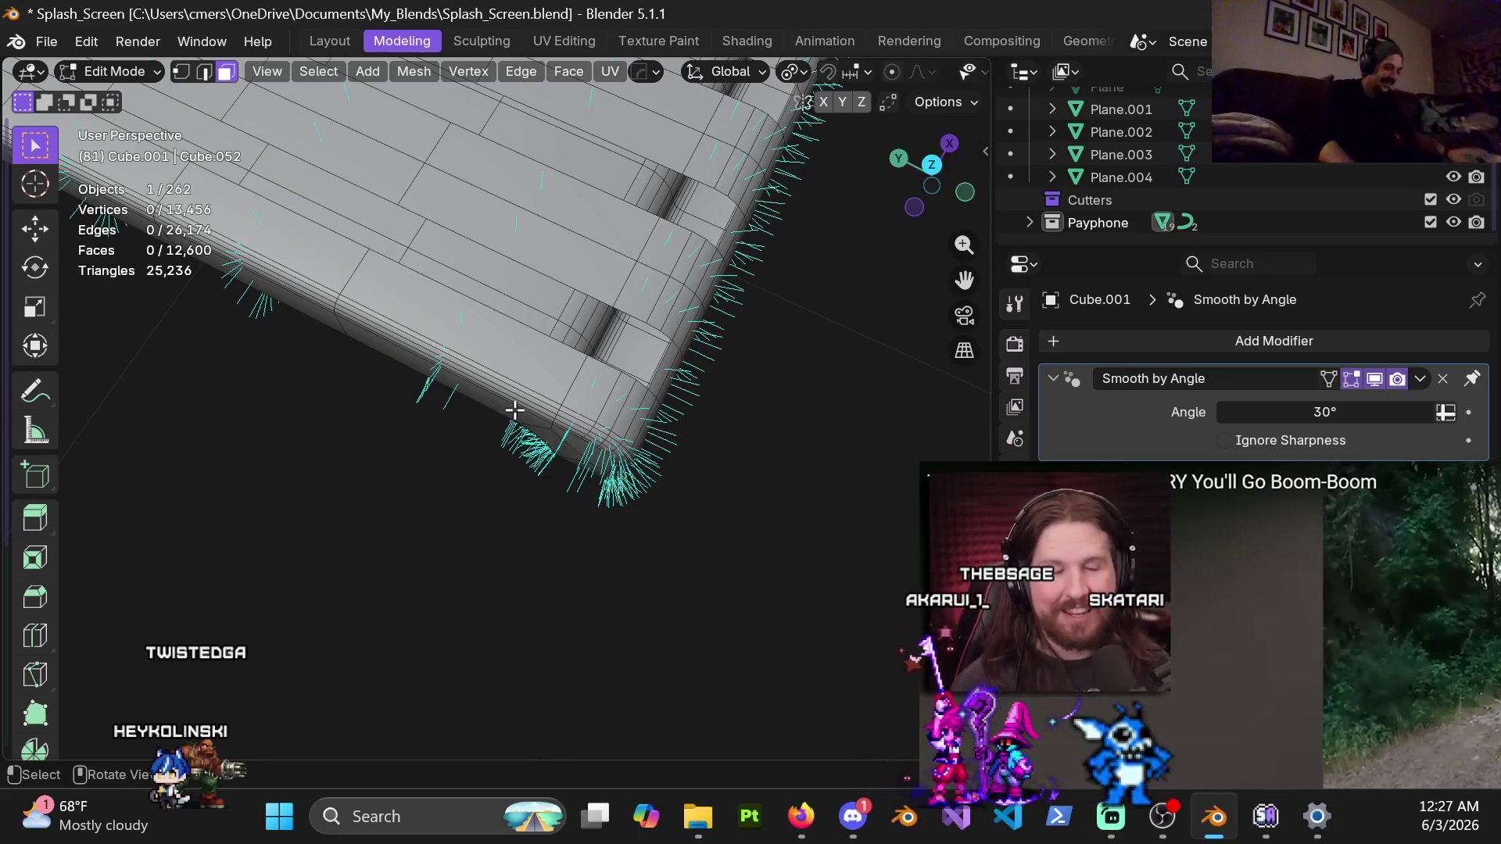
key(KP_7)
scroll(495, 332, up, 2)
scroll(415, 415, up, 2)
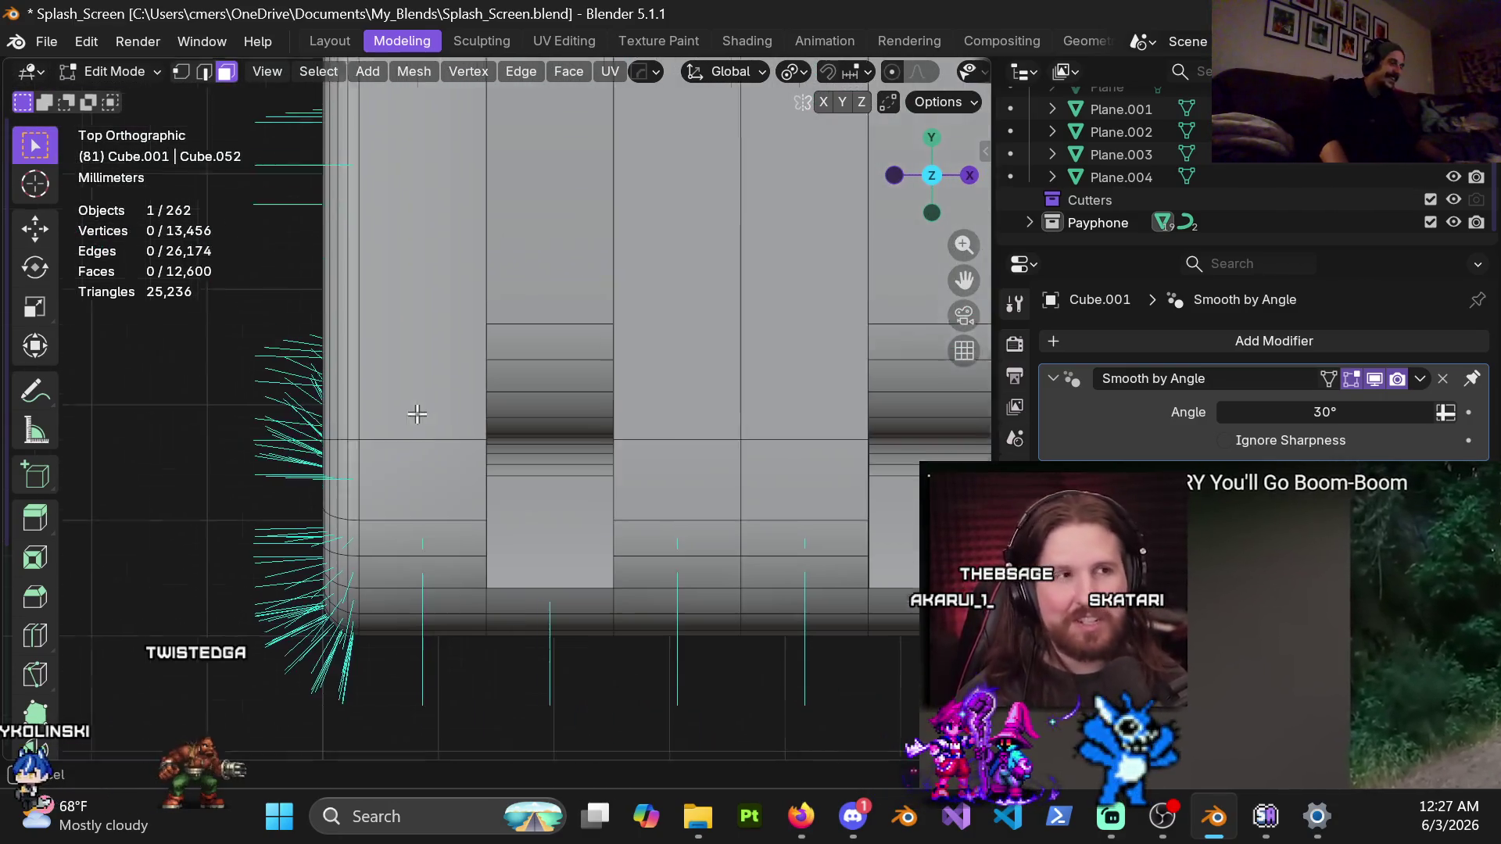
middle_drag(627, 528, 680, 377)
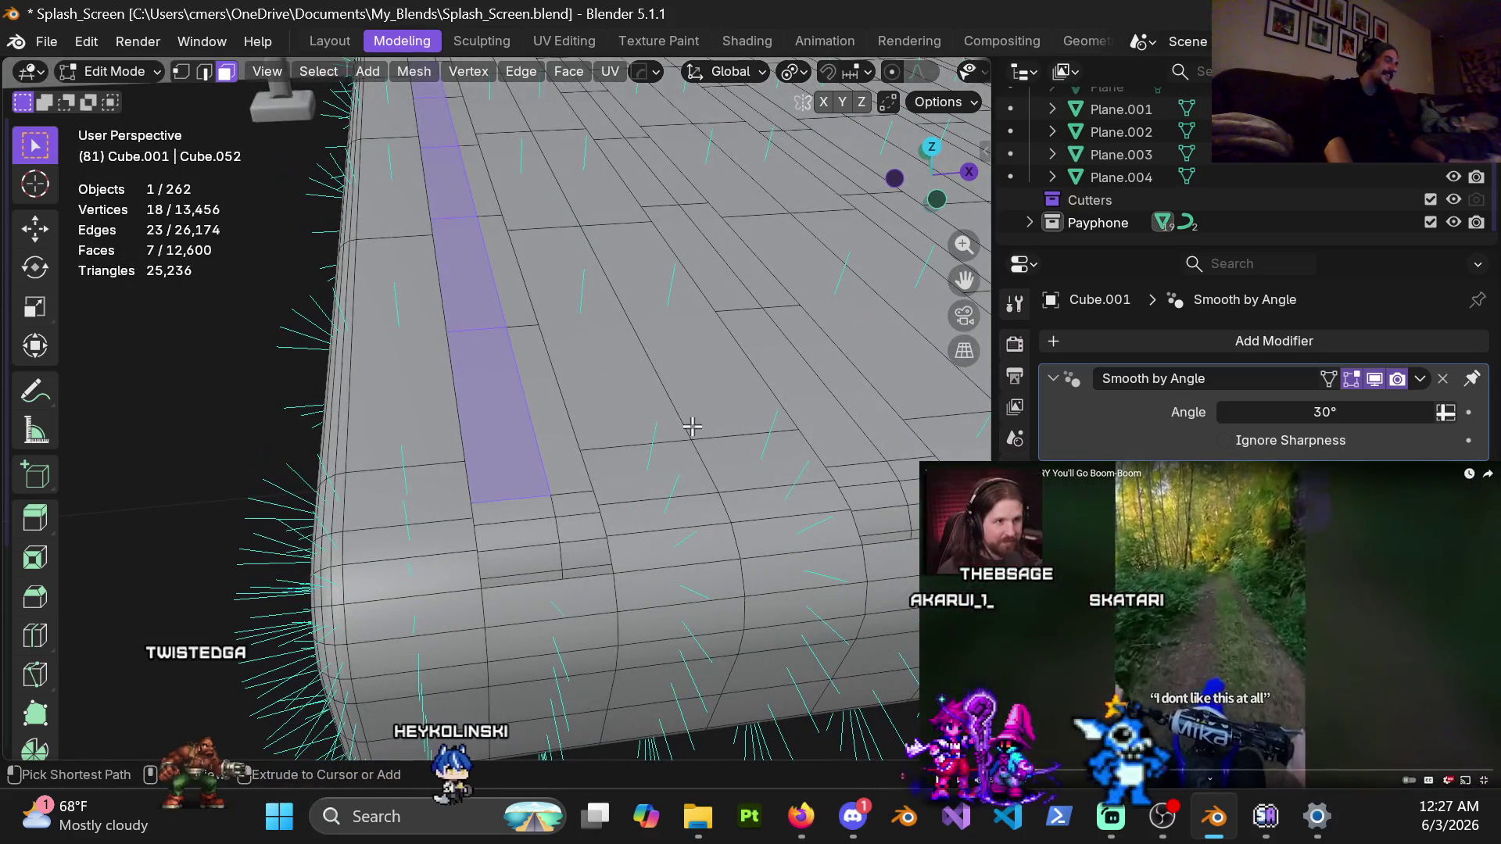
Undo three edits and redo once to restore the alternating plank-strip selection on the walkway top
key(ctrl+z)
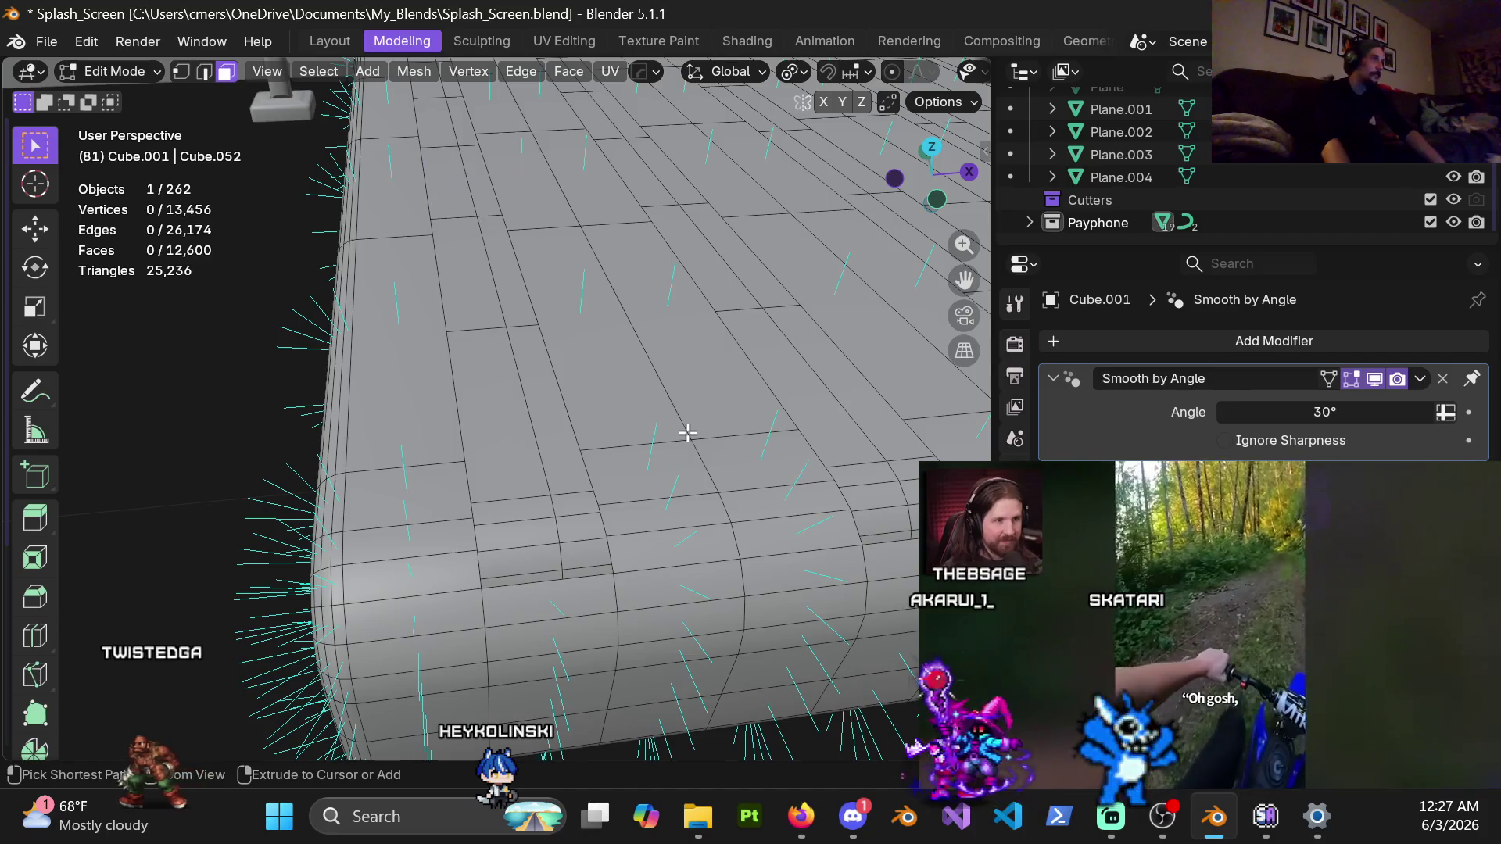
key(ctrl+z)
key(ctrl+z)
key(ctrl+z)
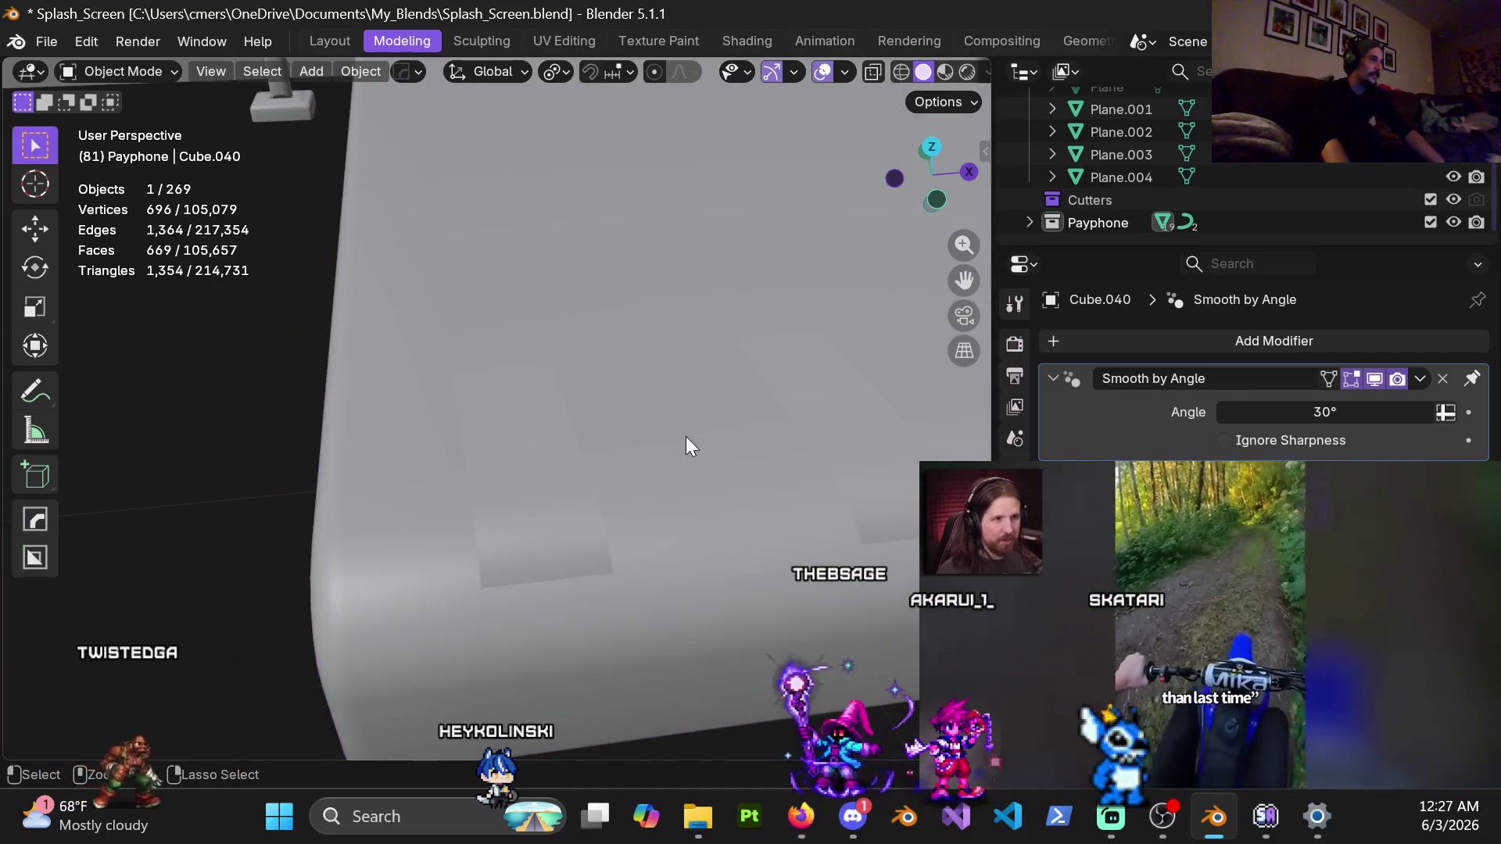
key(ctrl+z)
key(ctrl+shift+z)
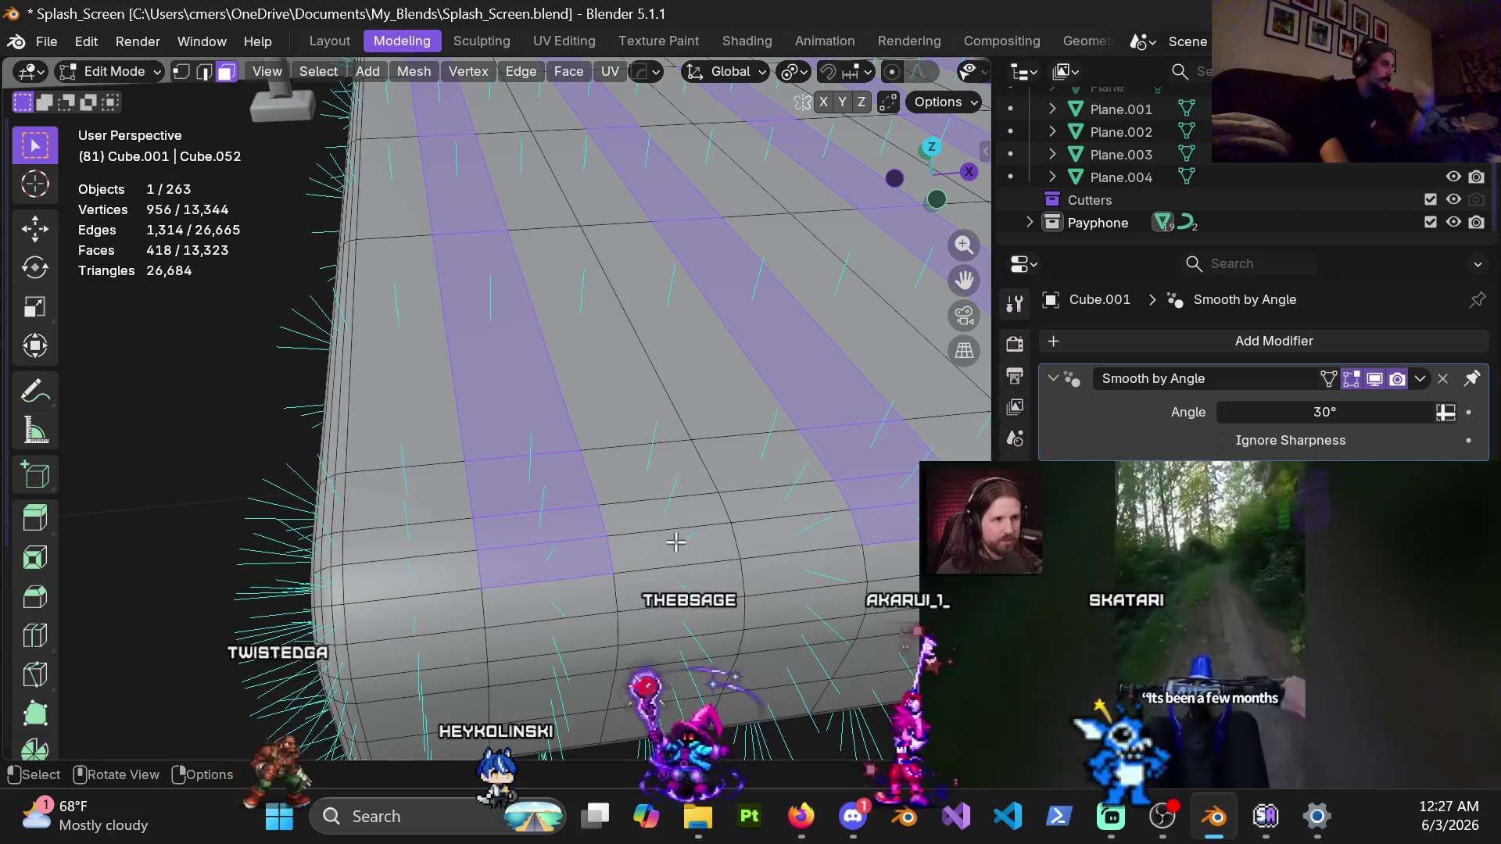
middle_drag(652, 536, 612, 529)
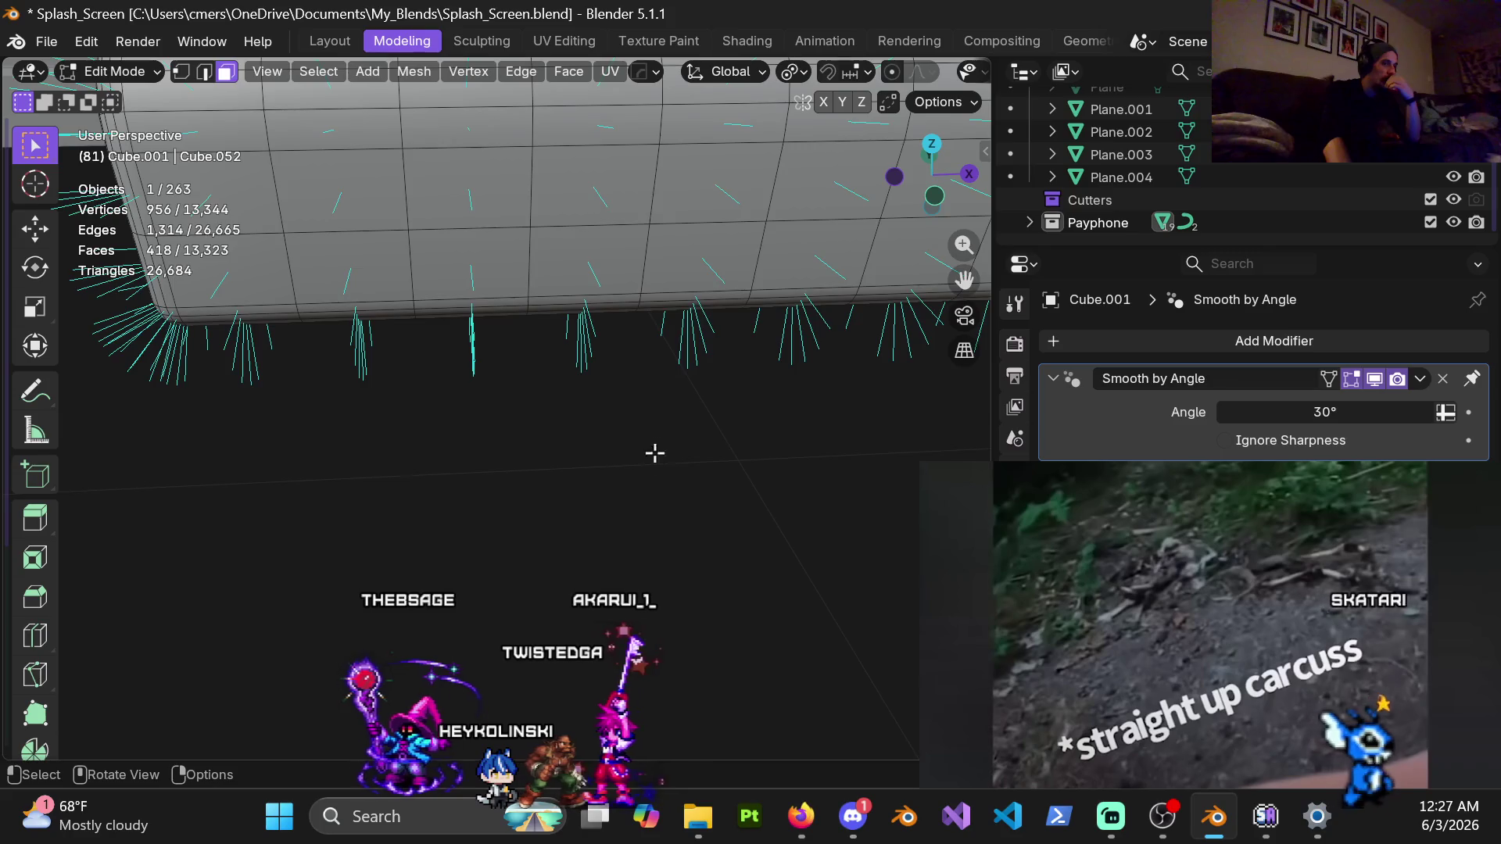
scroll(568, 429, down, 3)
middle_drag(432, 263, 440, 296)
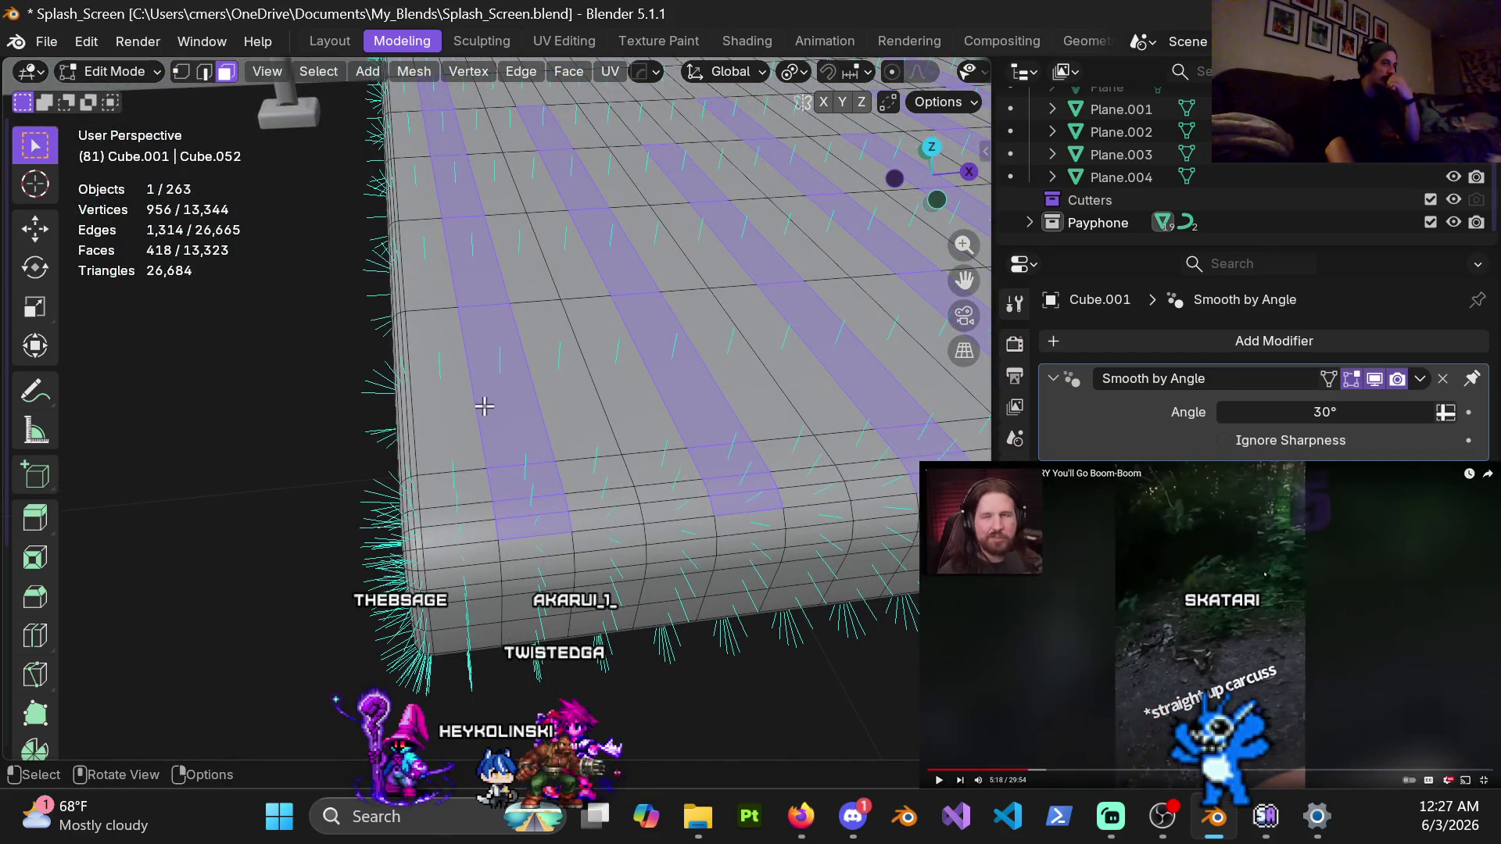
scroll(541, 424, down, 2)
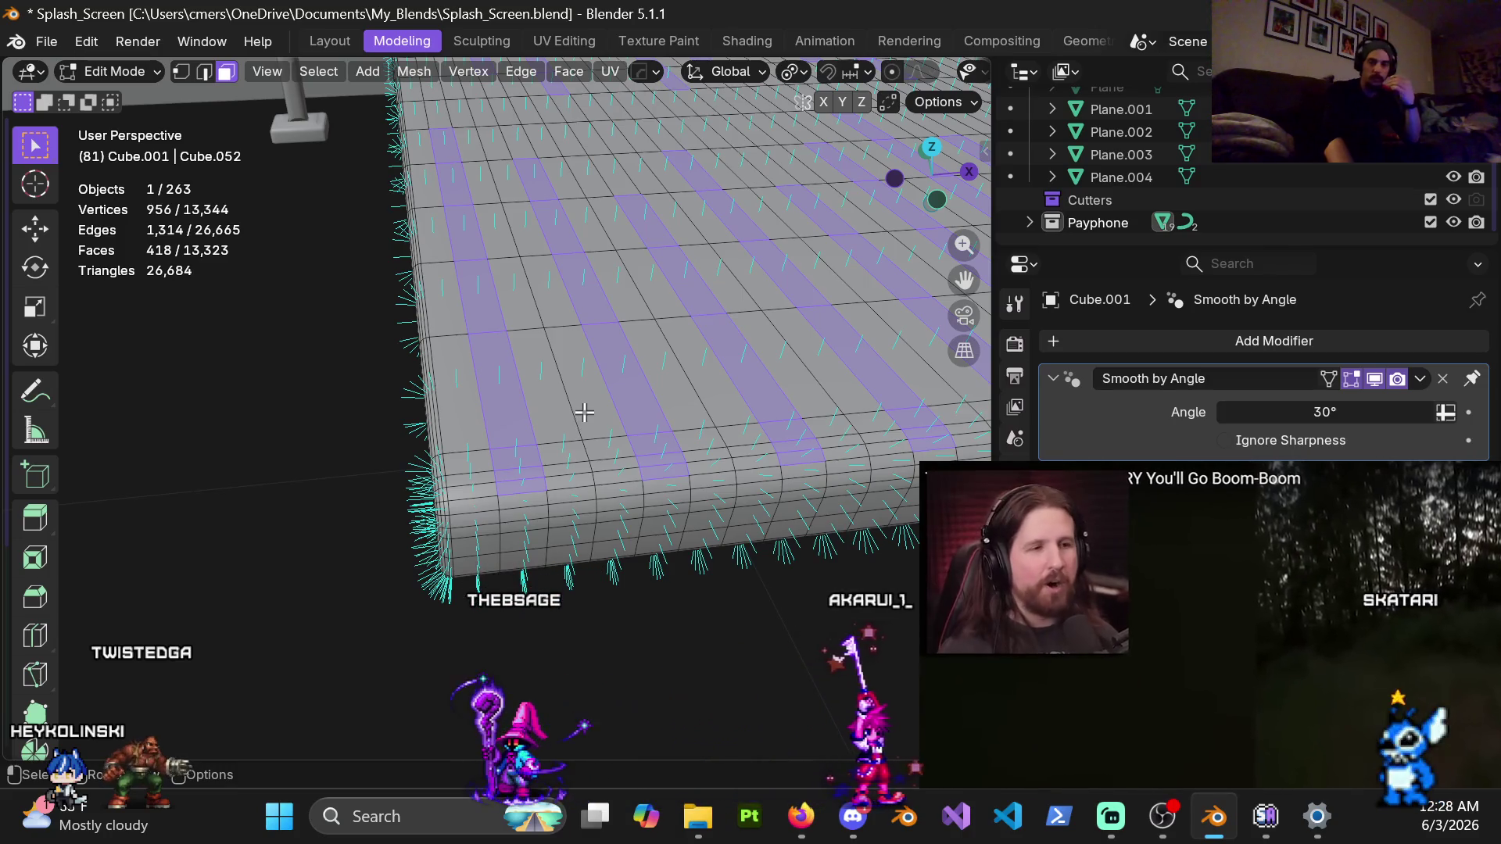
mouse_move(1081, 746)
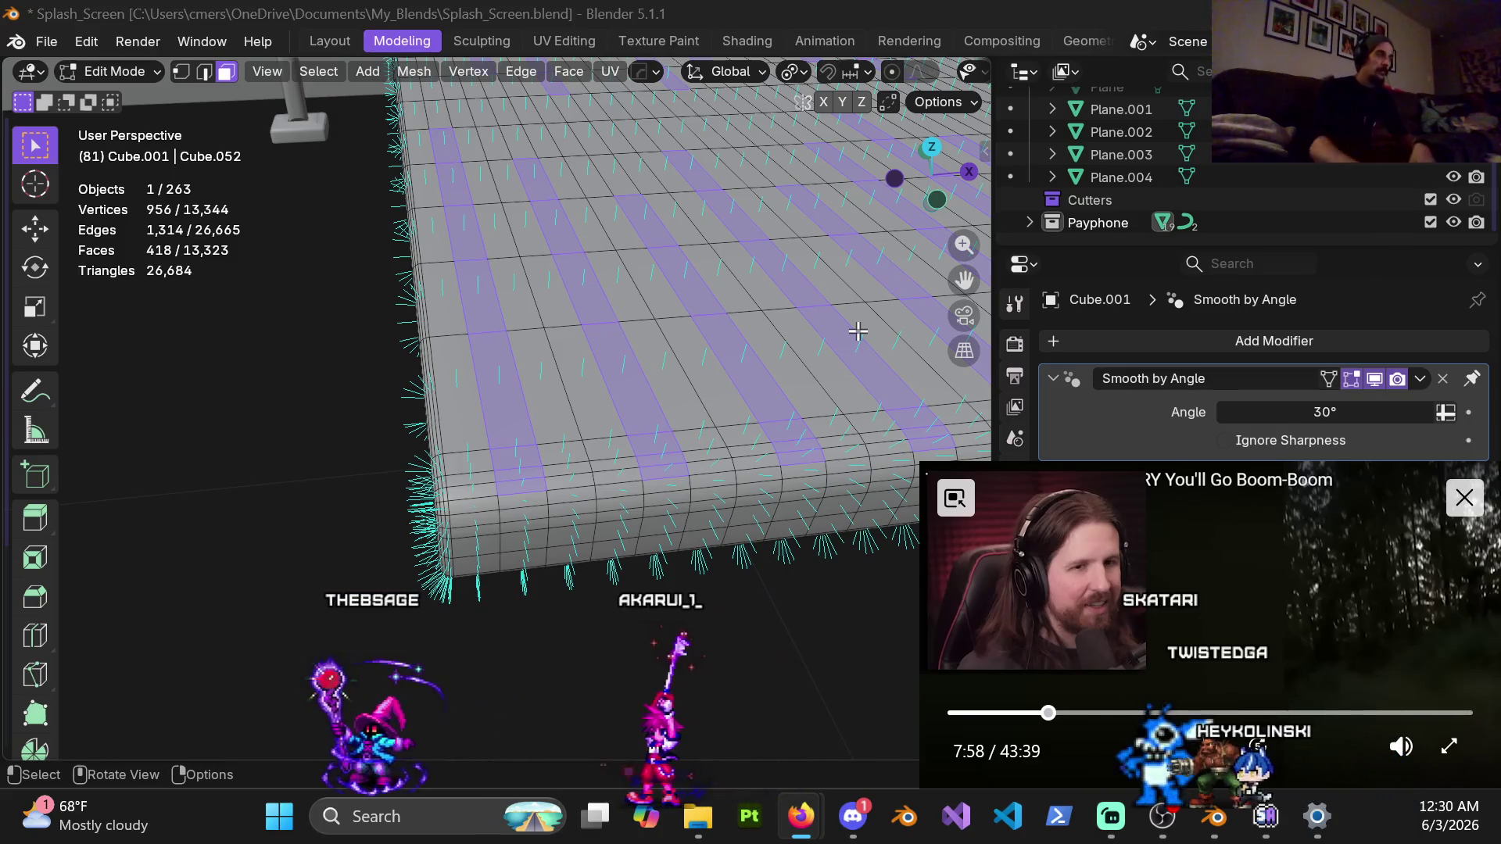
scroll(709, 253, down, 3)
middle_drag(767, 326, 720, 371)
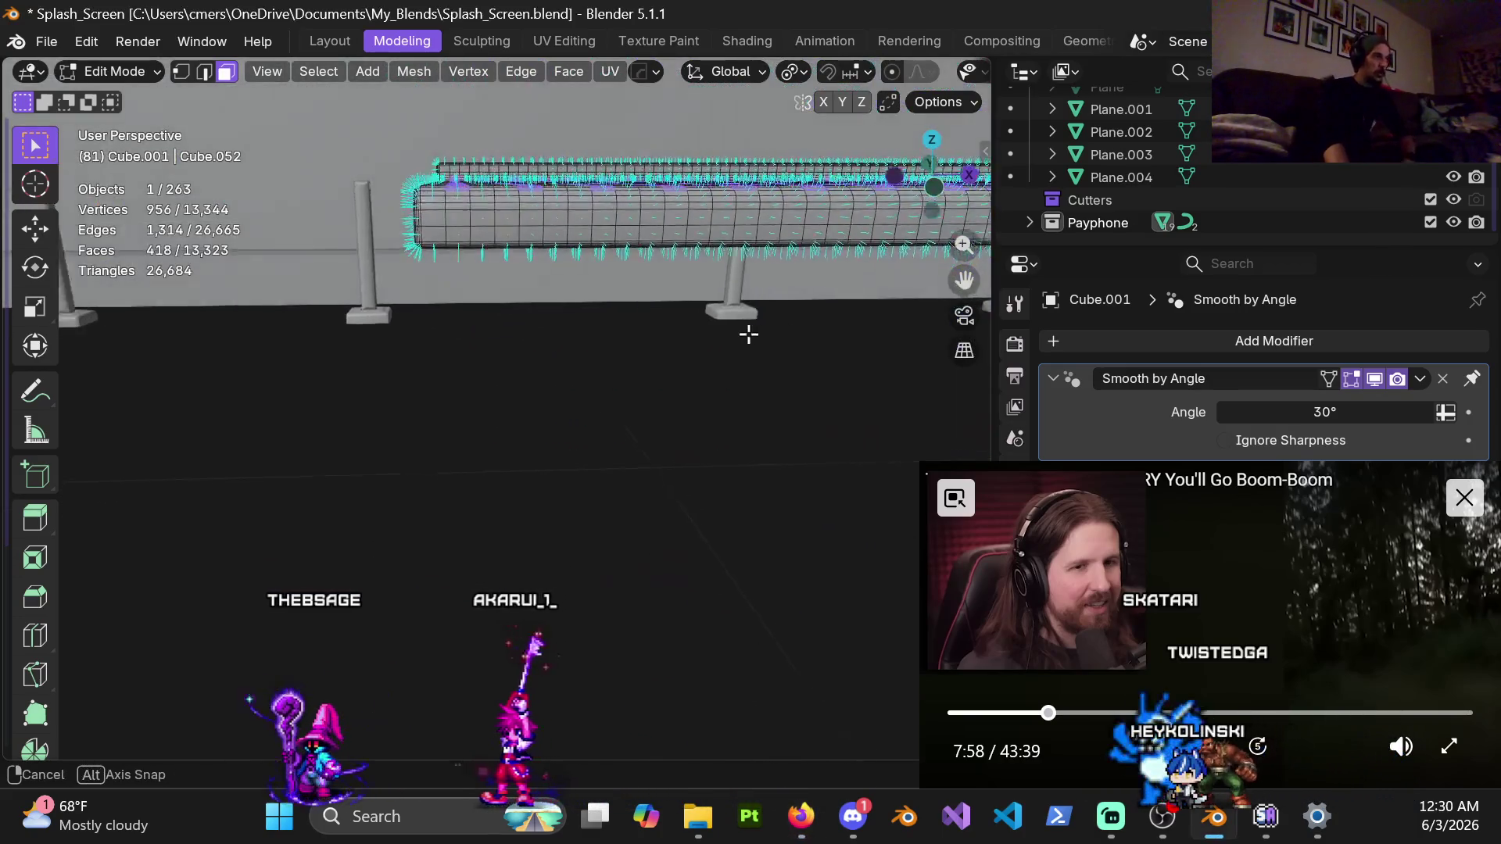
middle_drag(782, 317, 664, 504)
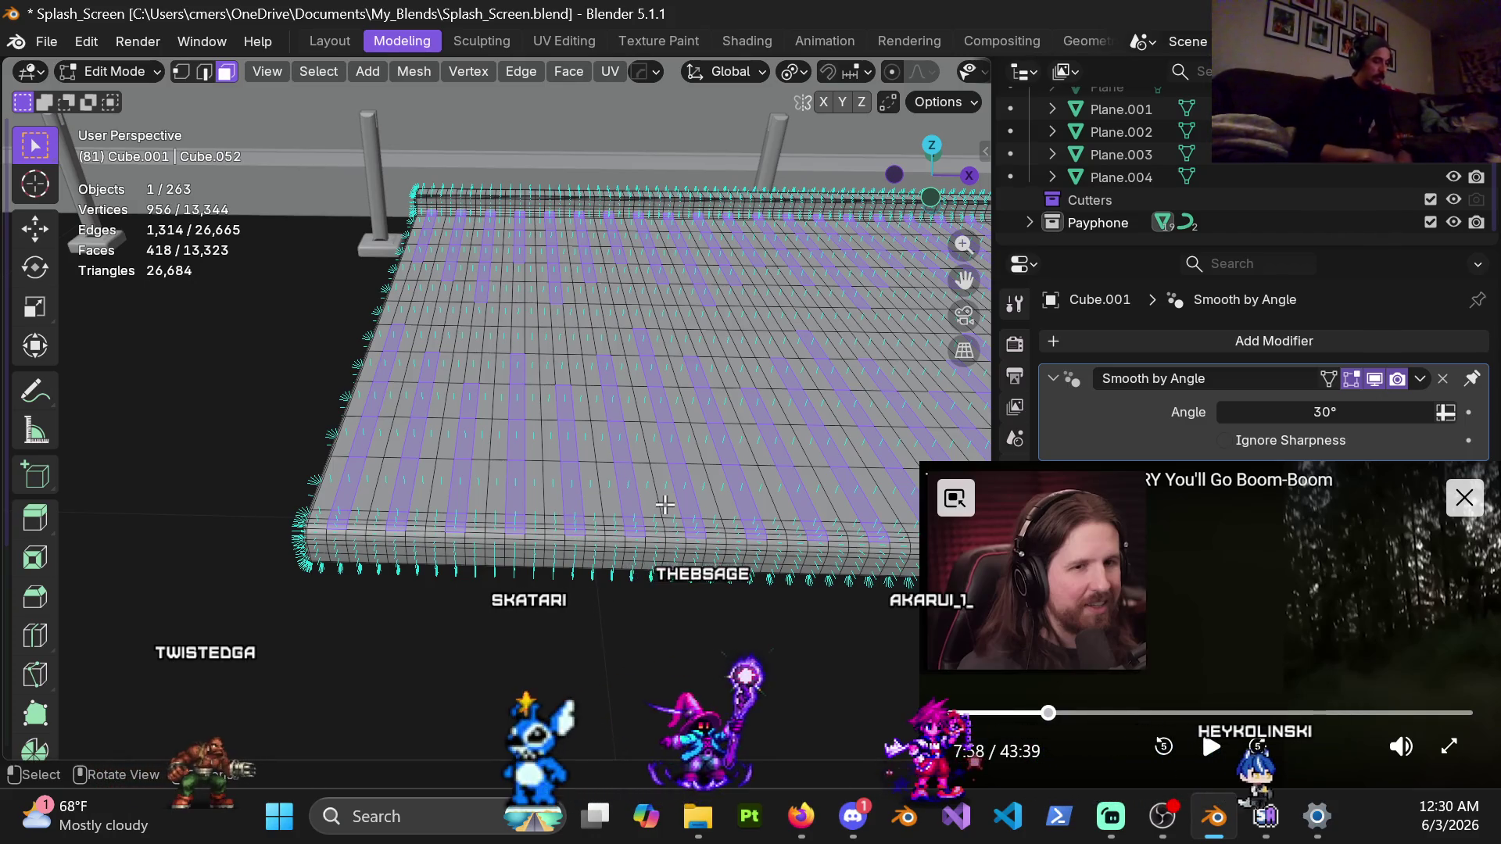
scroll(488, 310, down, 1)
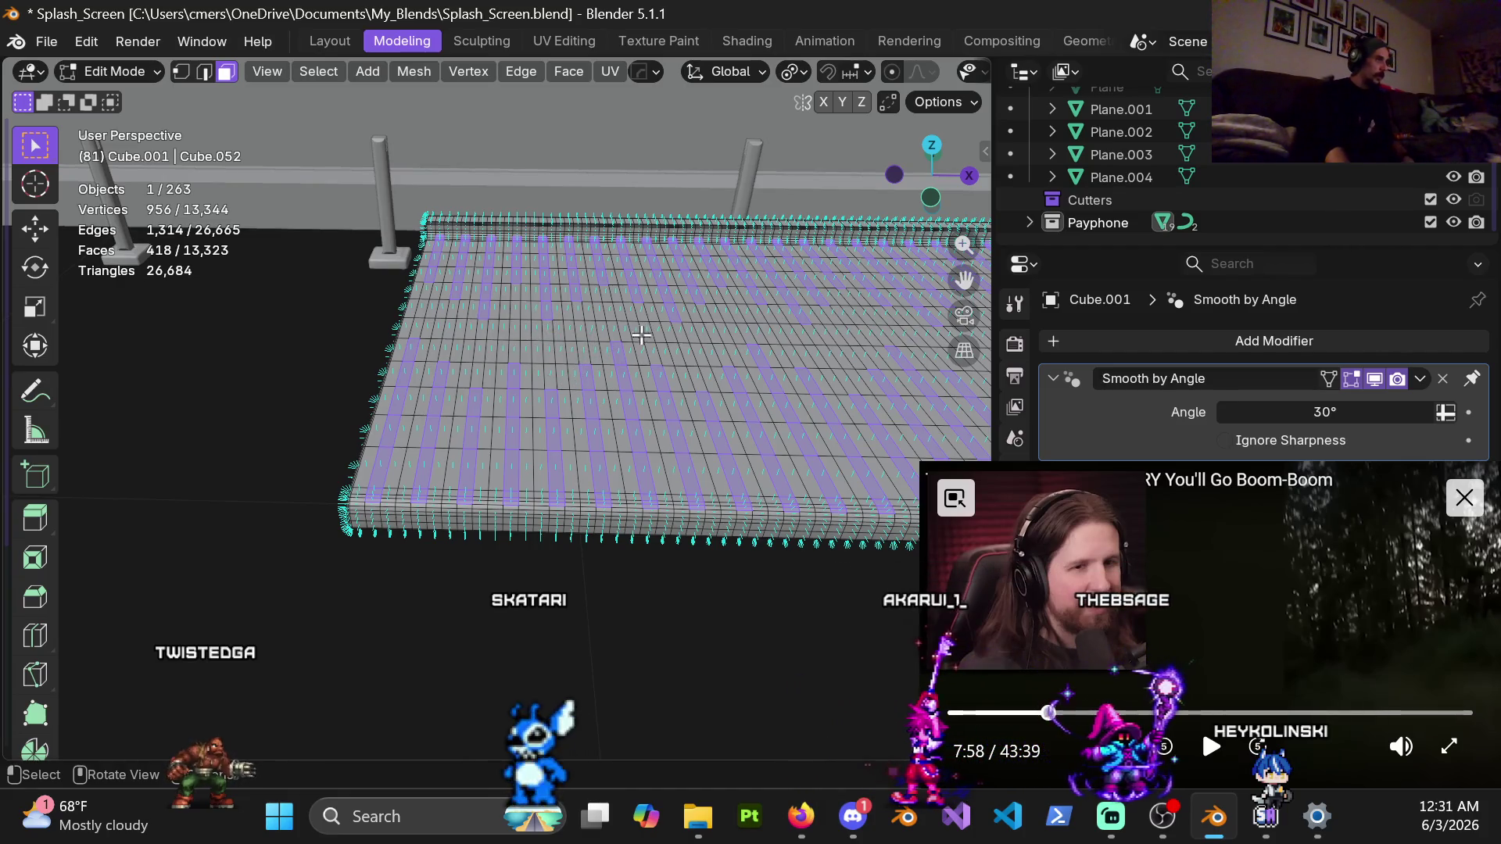
middle_drag(608, 351, 648, 345)
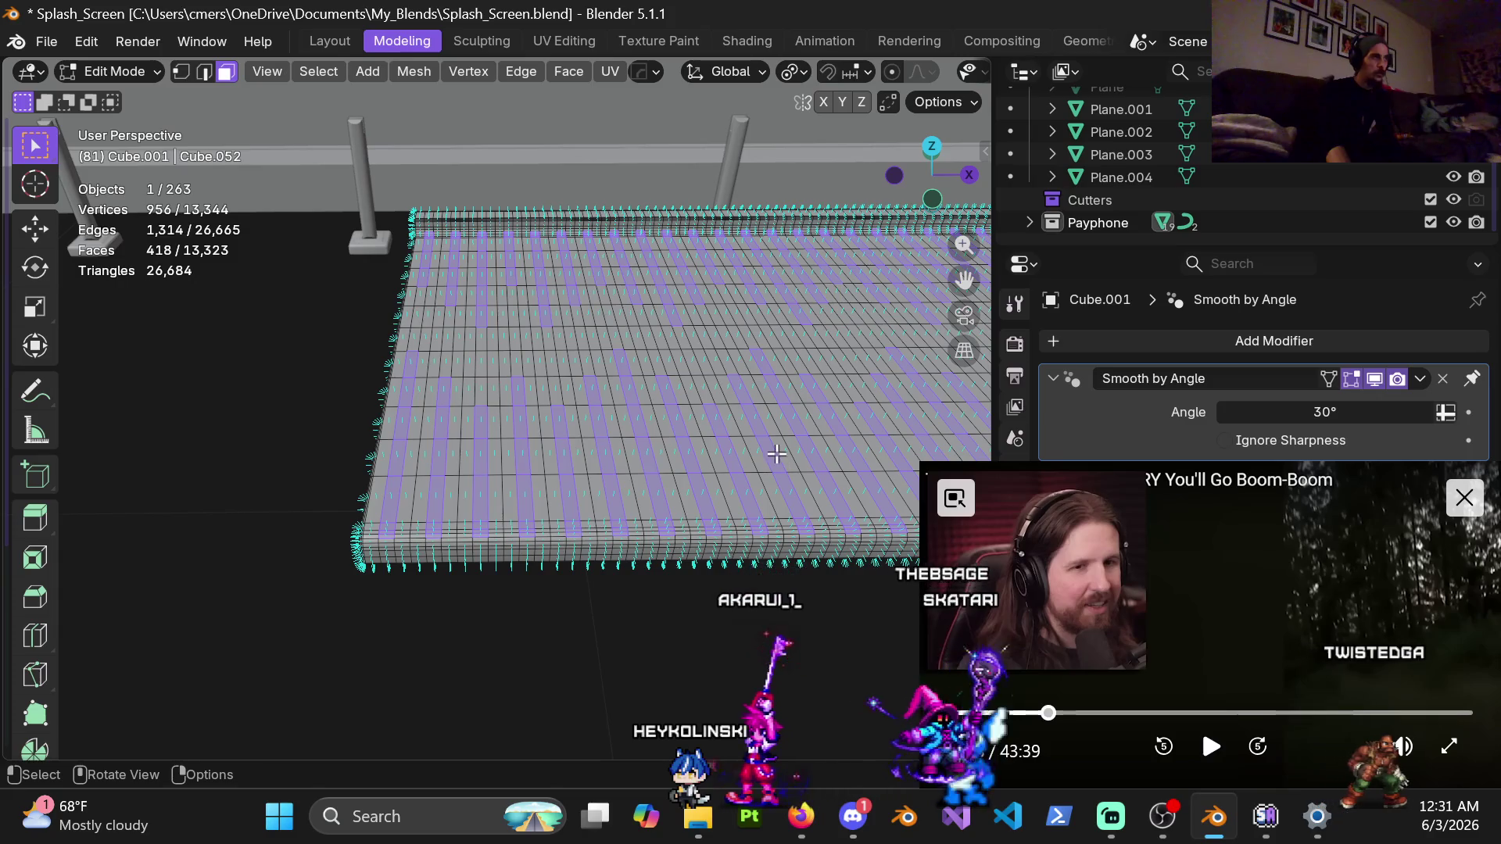
middle_drag(777, 454, 784, 441)
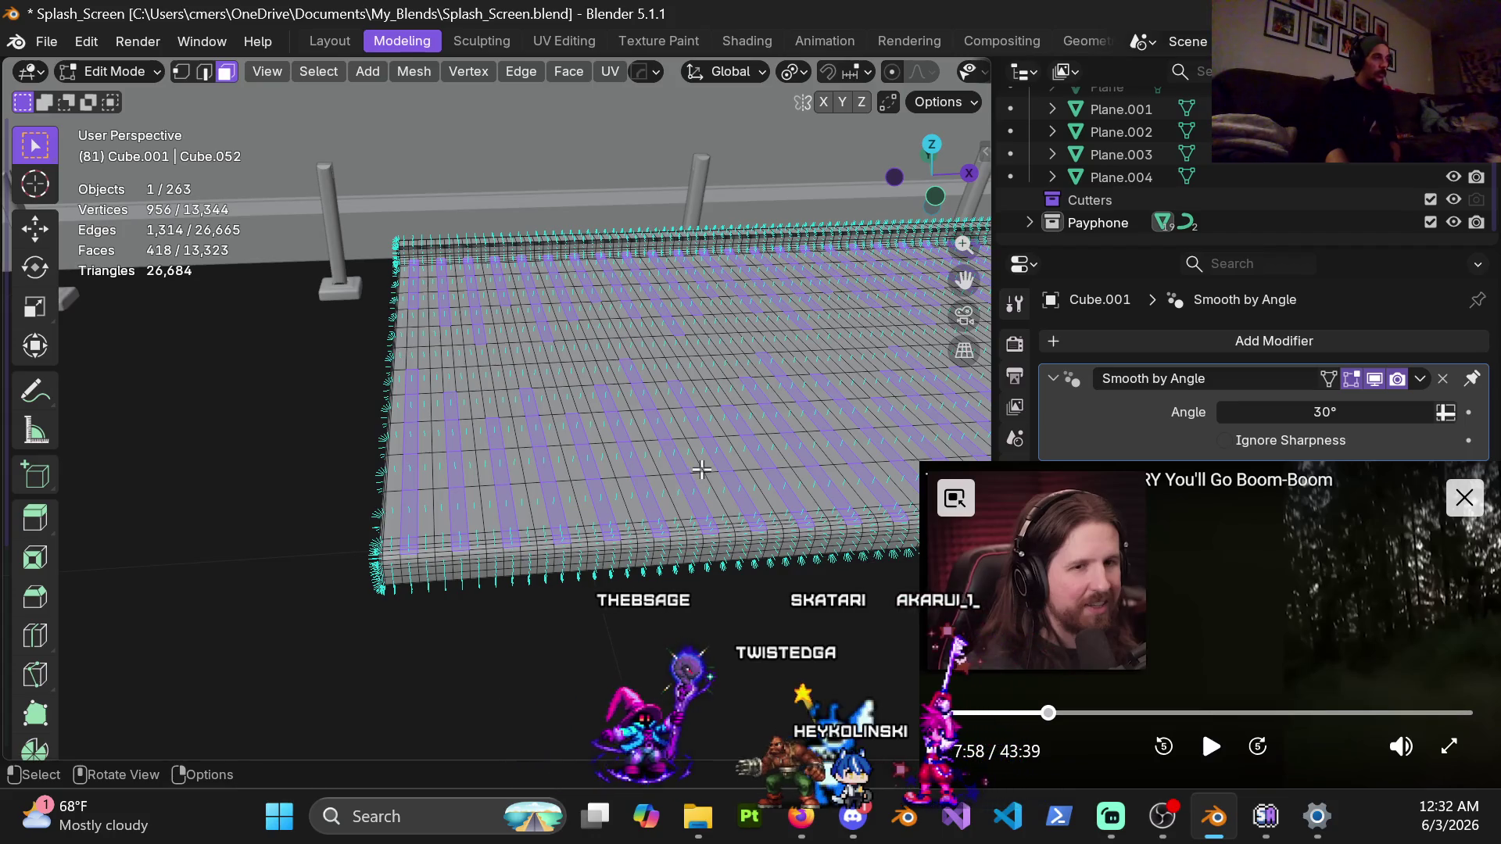
middle_drag(856, 583, 683, 505)
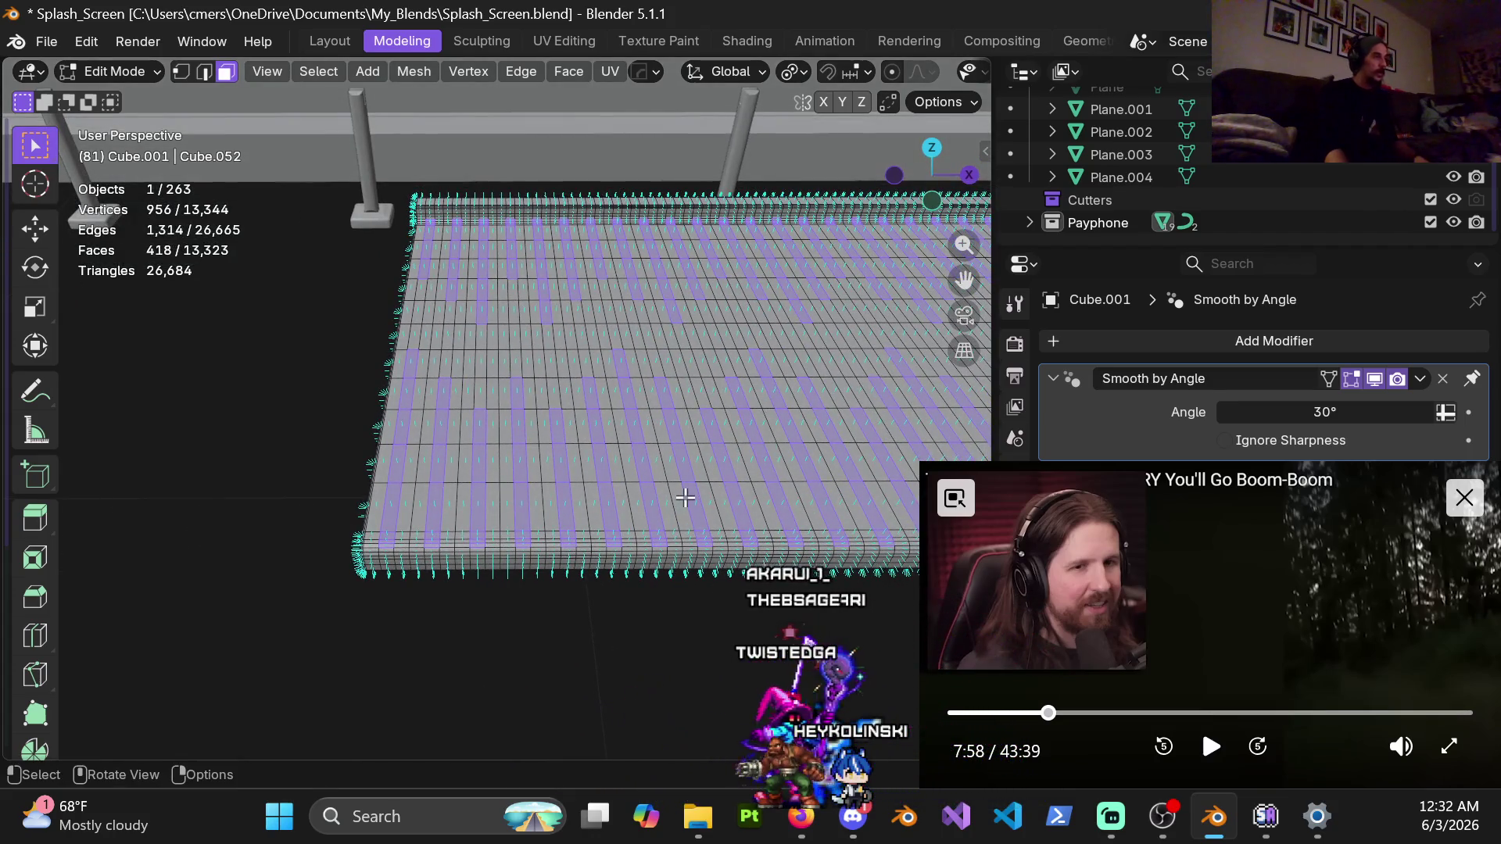
mouse_move(673, 497)
middle_down()
mouse_move(604, 470)
mouse_move(740, 501)
middle_up()
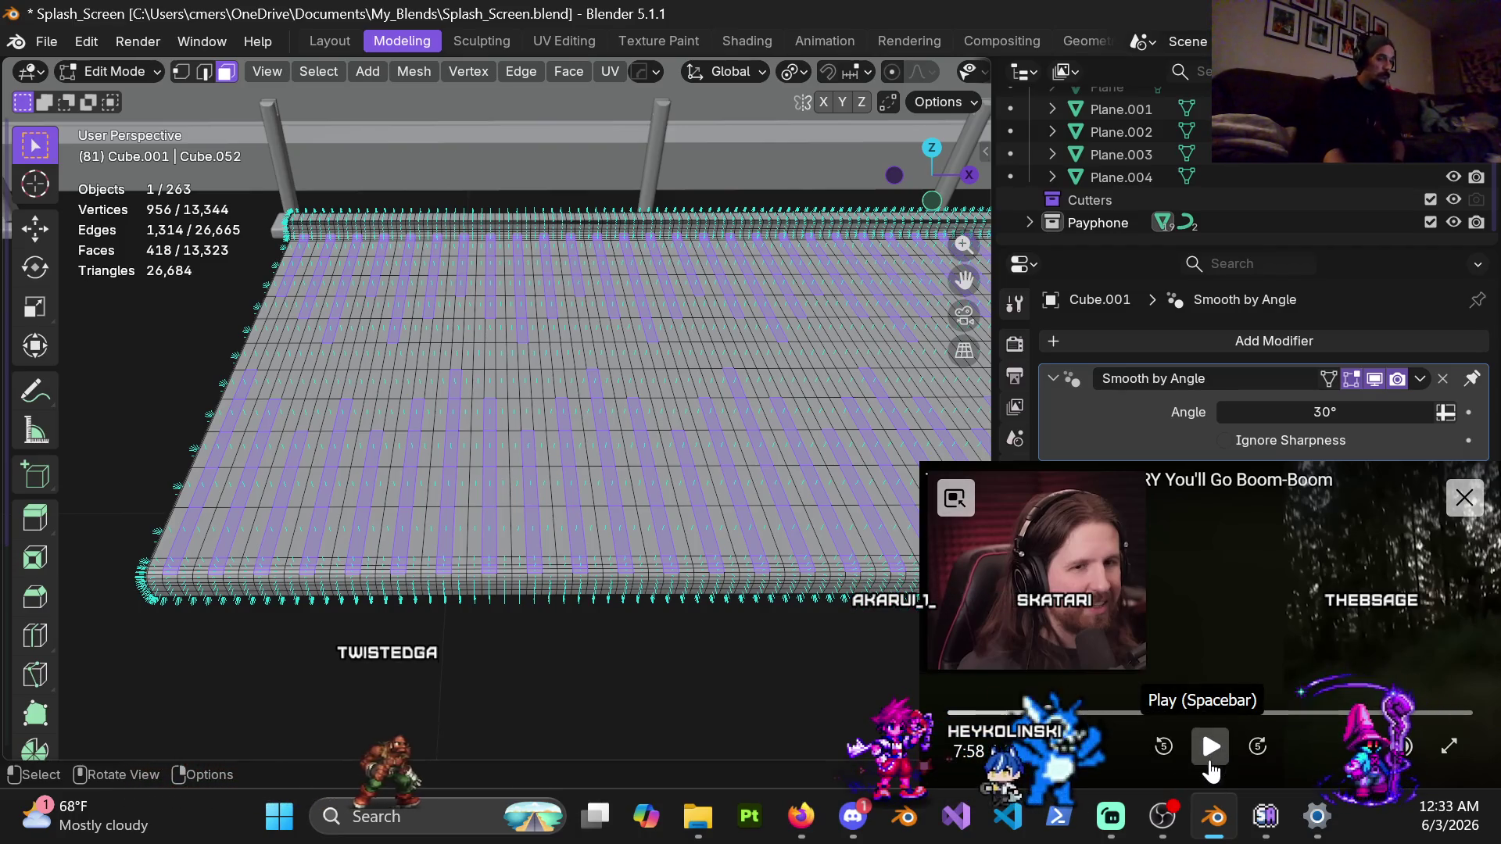
click(1211, 748)
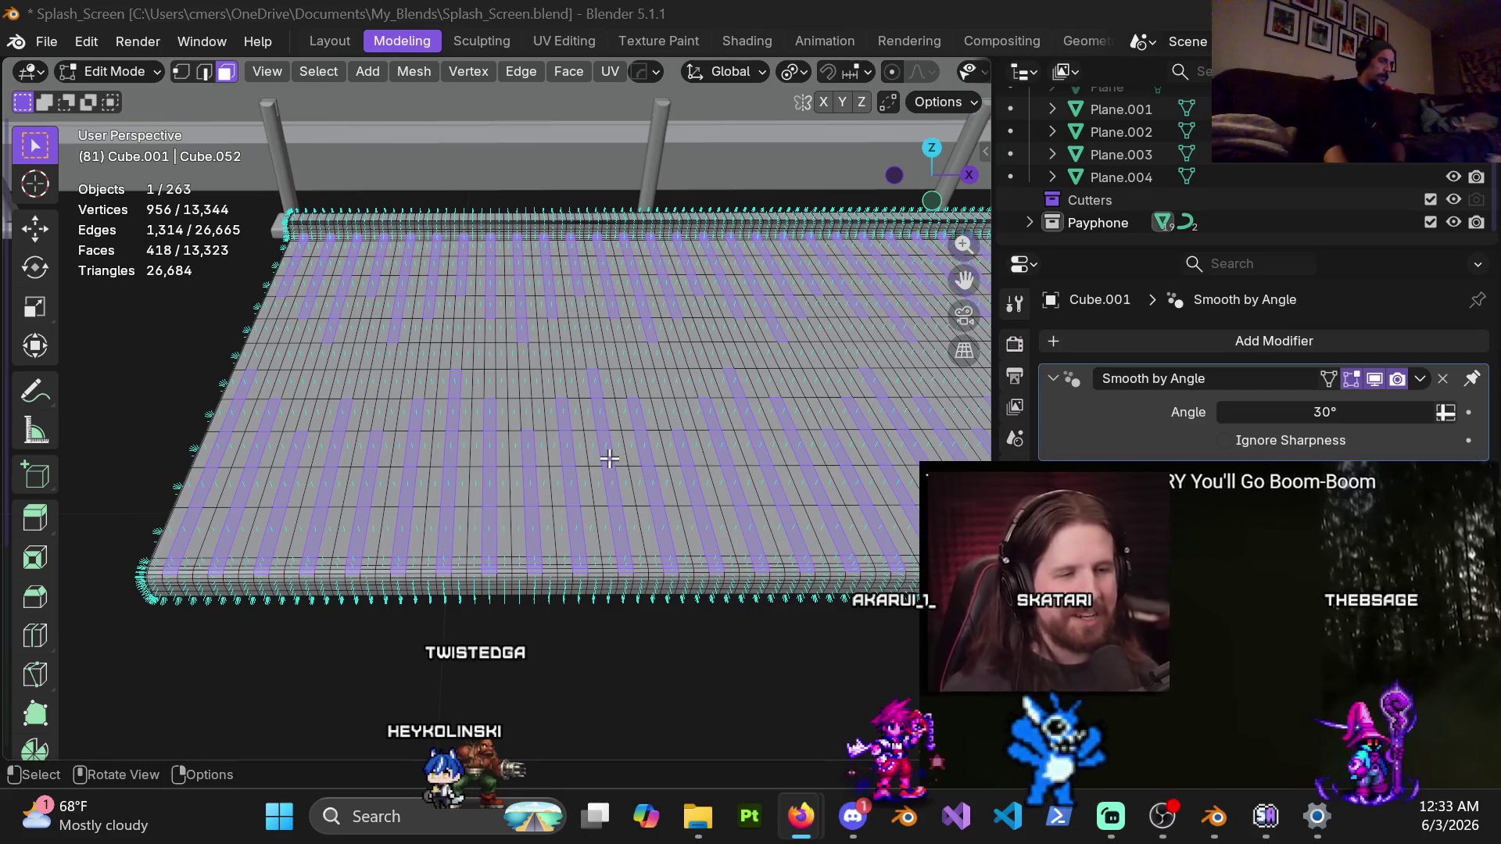
mouse_move(470, 436)
middle_down()
mouse_move(513, 360)
mouse_move(507, 406)
middle_up()
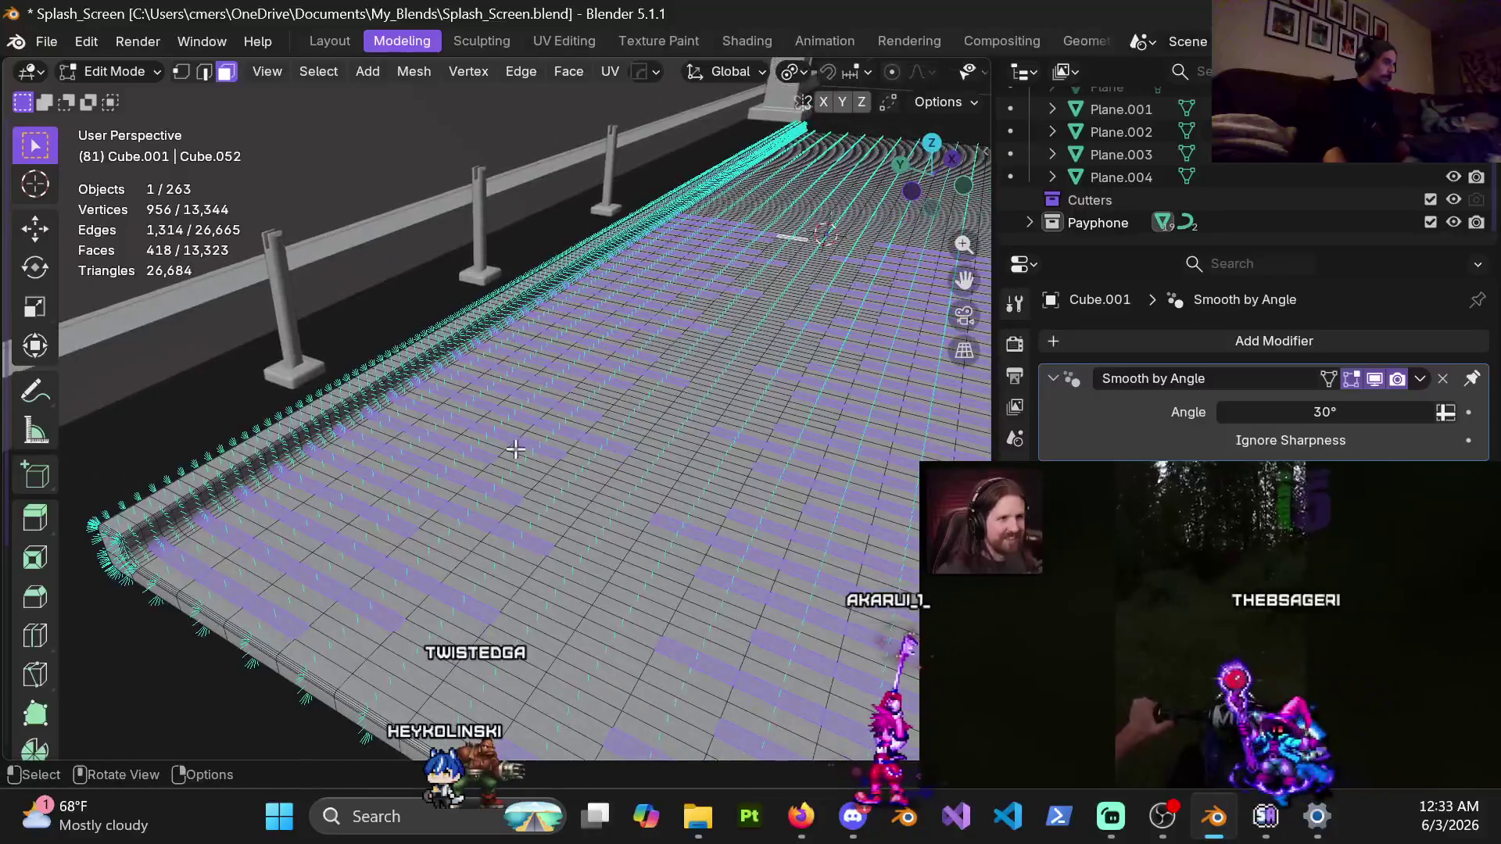
shift+middle_drag(487, 514, 596, 430)
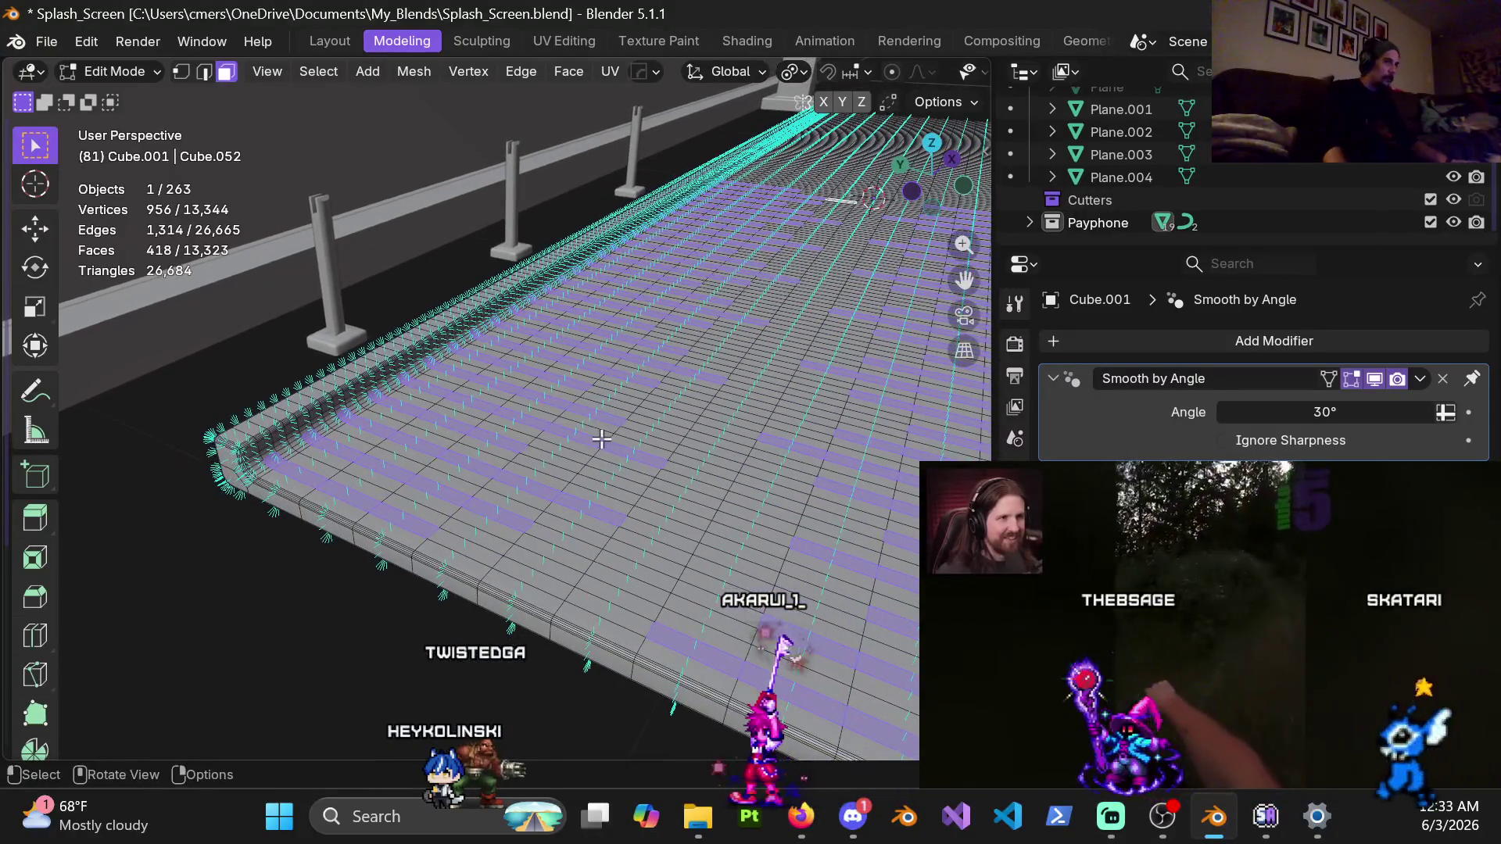
mouse_move(1357, 729)
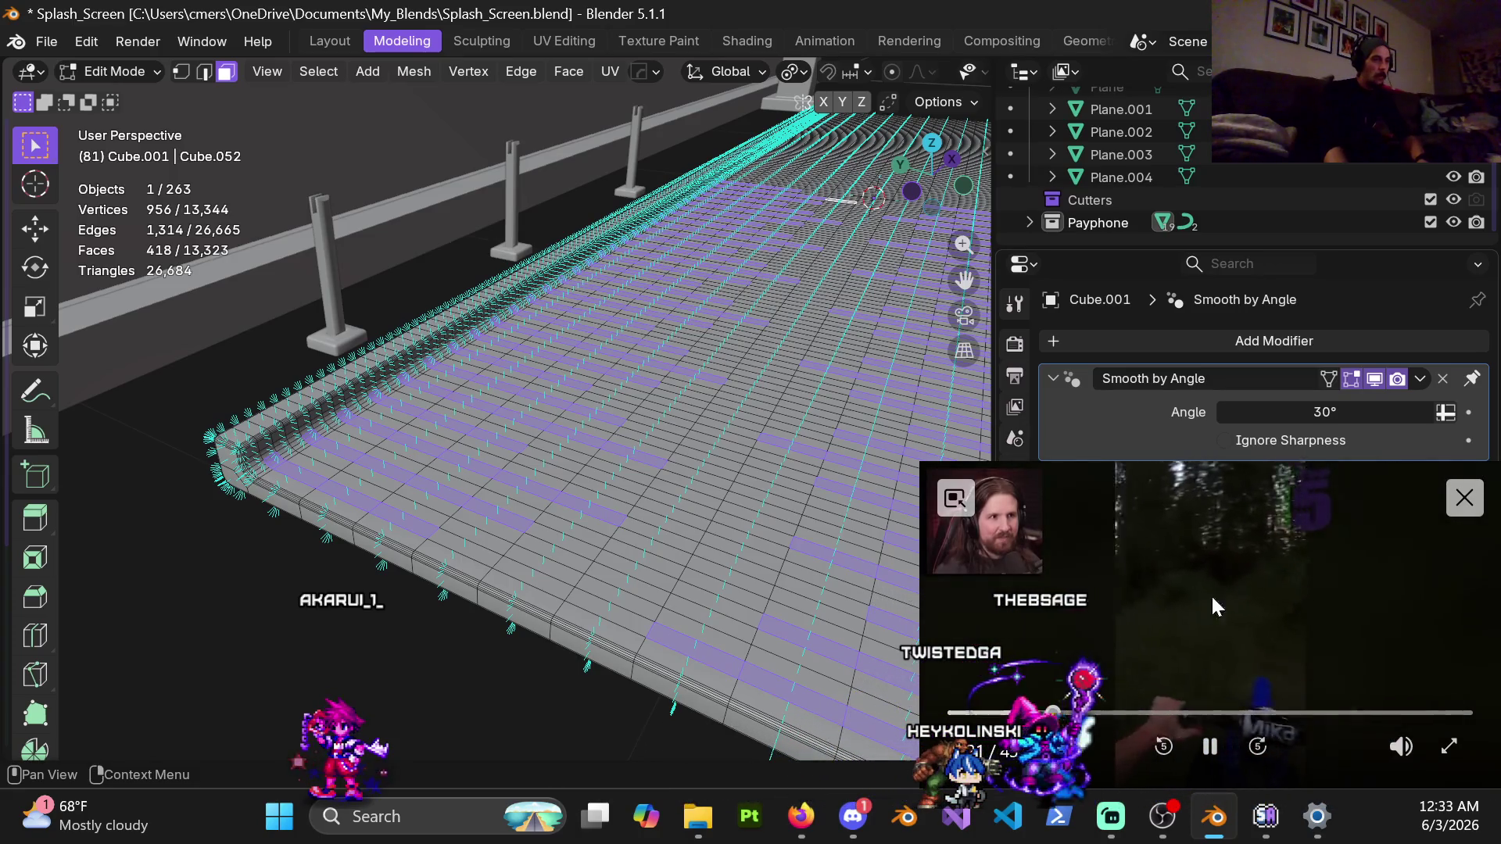
mouse_move(1186, 717)
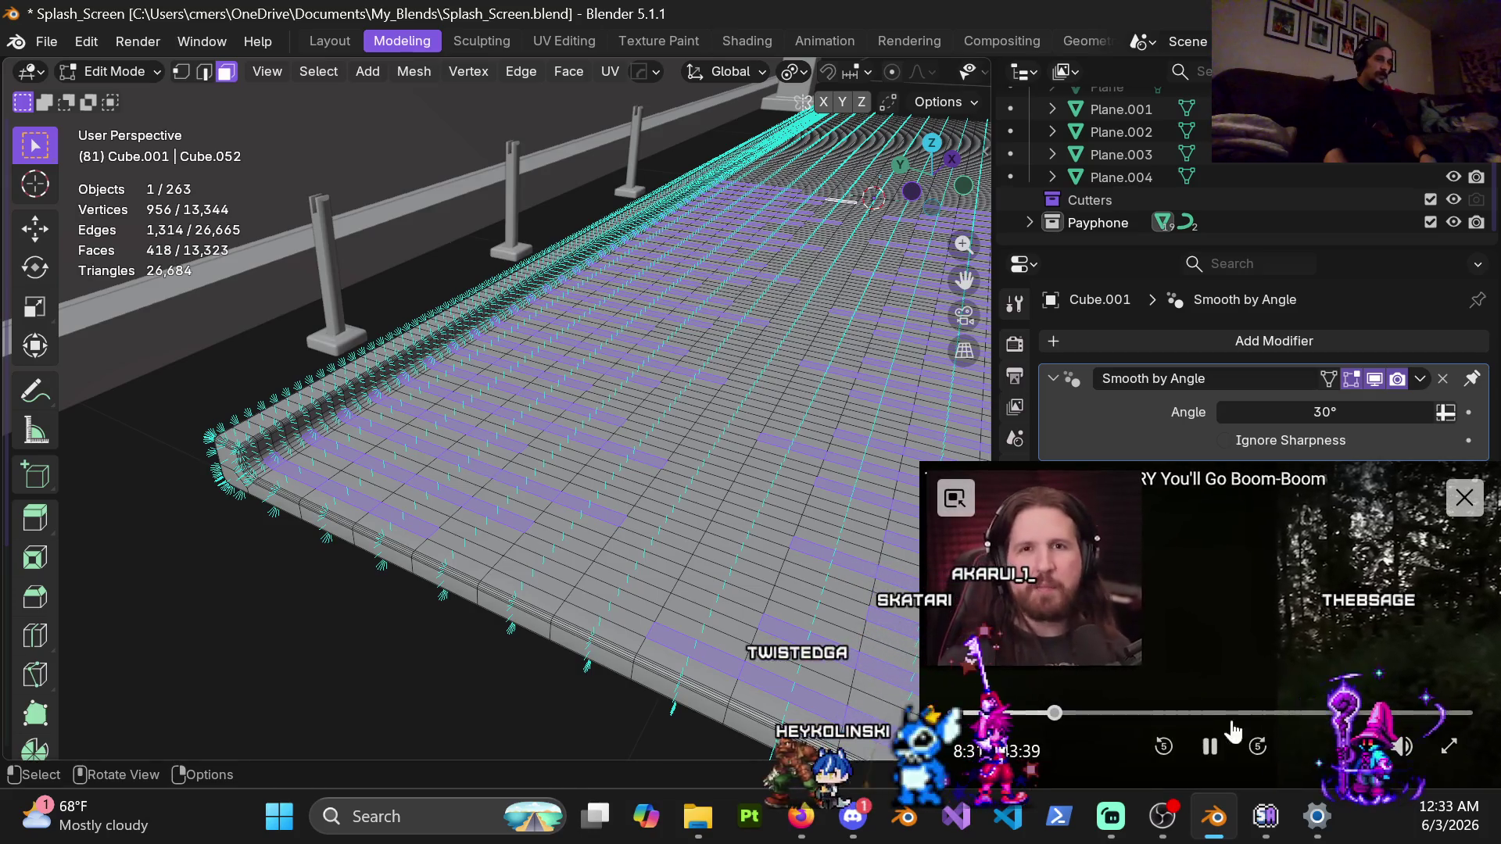
click(1225, 762)
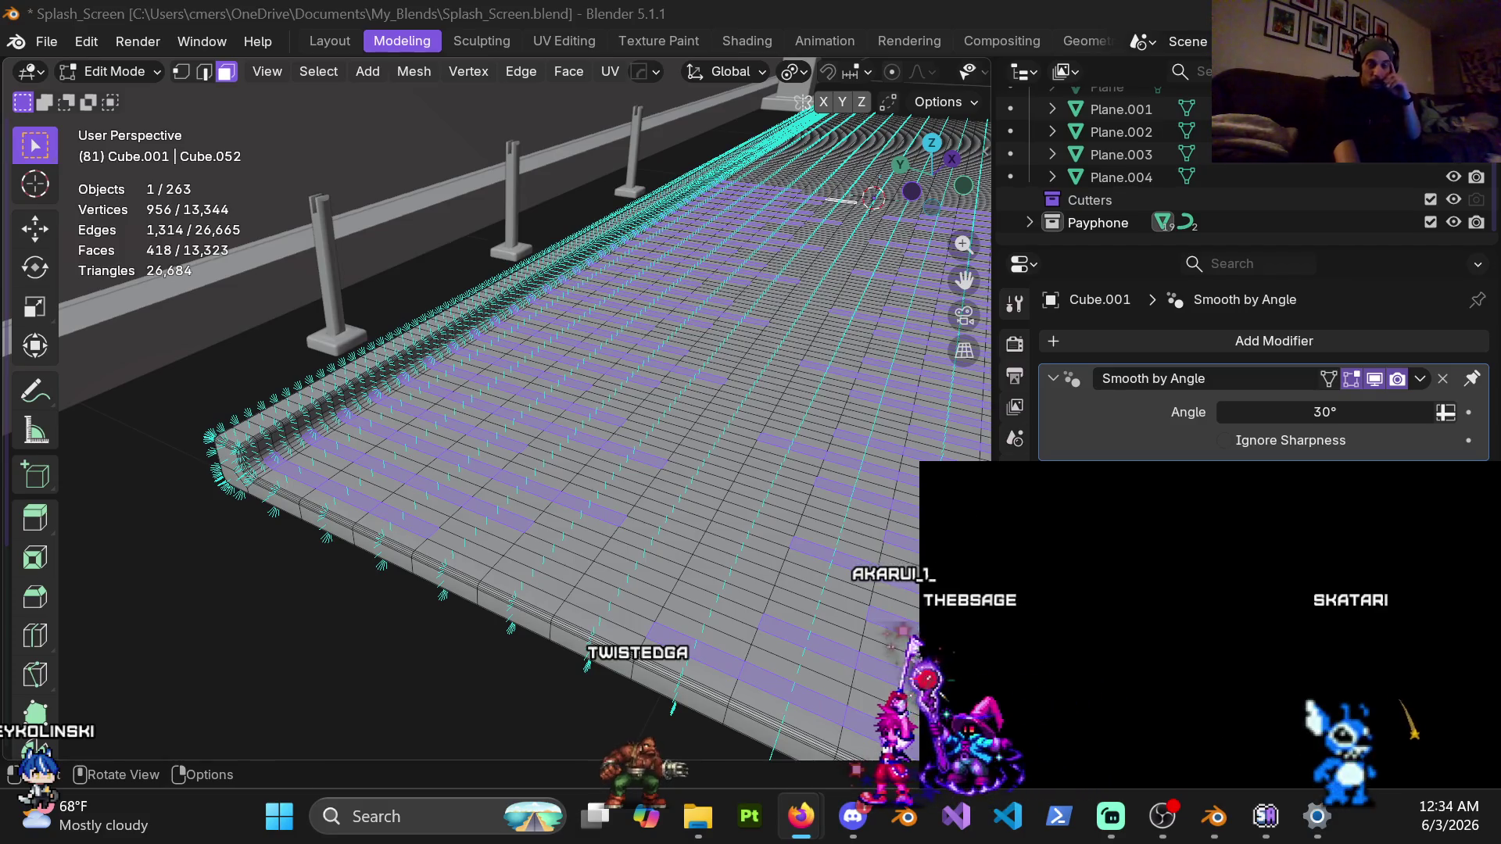
click(1215, 817)
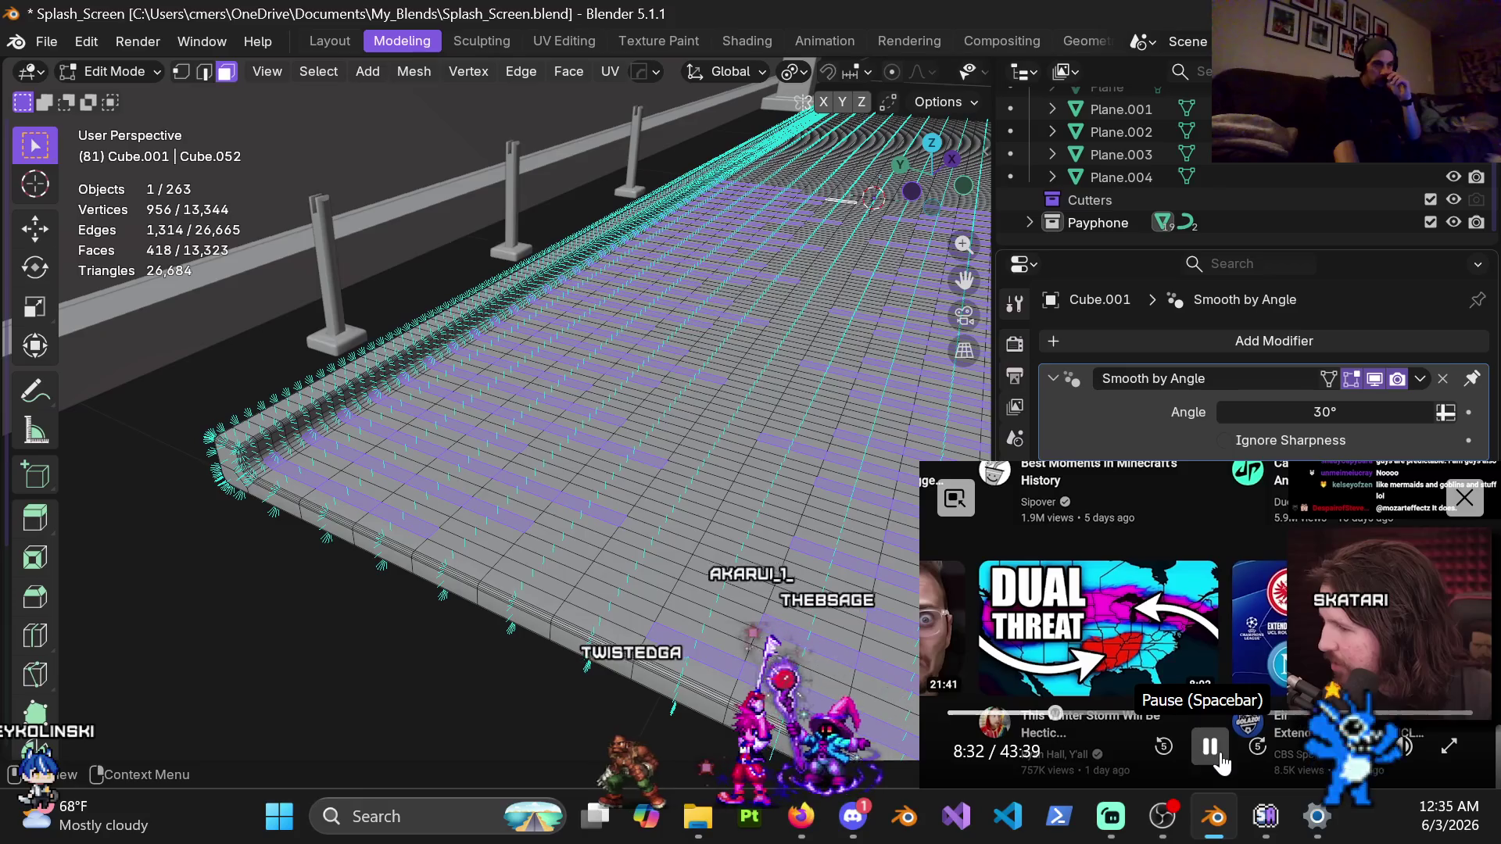
click(1213, 751)
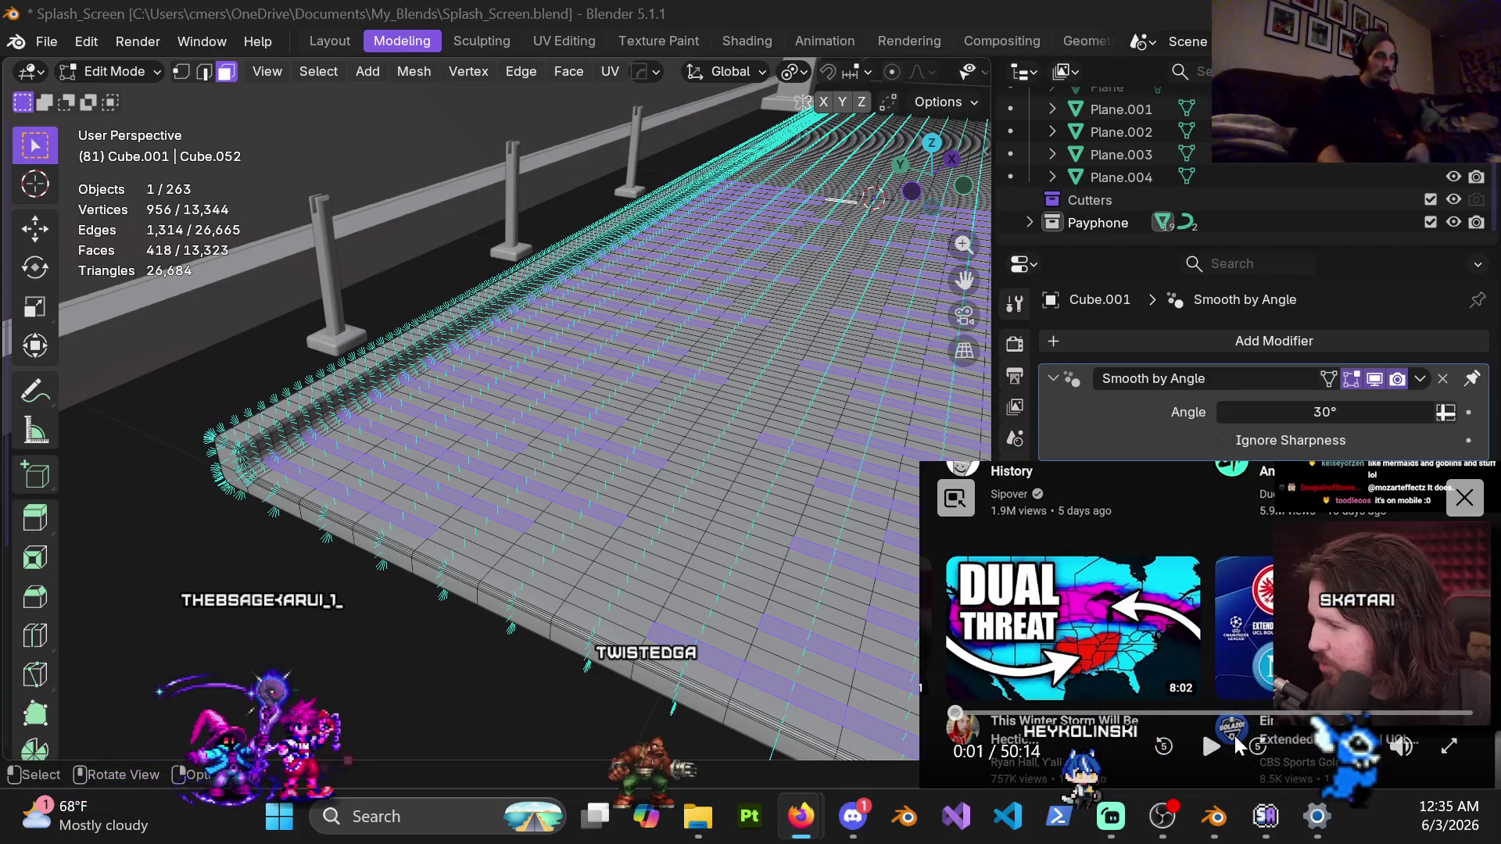
click(1211, 751)
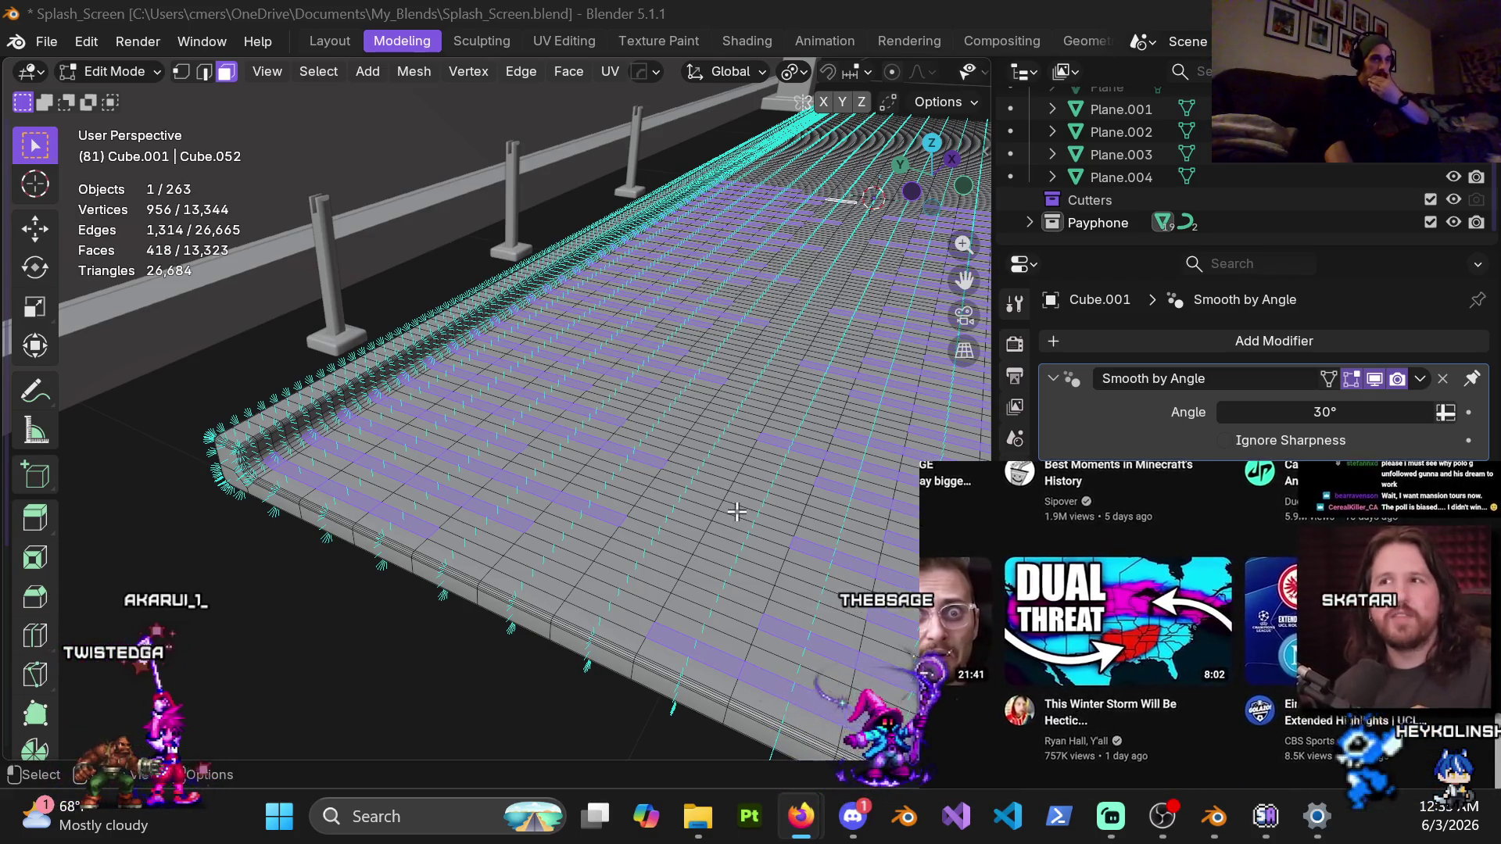
Orbit the walkway to a new angle and zoom in and out on the plank strip faces
scroll(730, 393, down, 2)
mouse_move(730, 393)
middle_down()
mouse_move(660, 422)
mouse_move(667, 410)
middle_up()
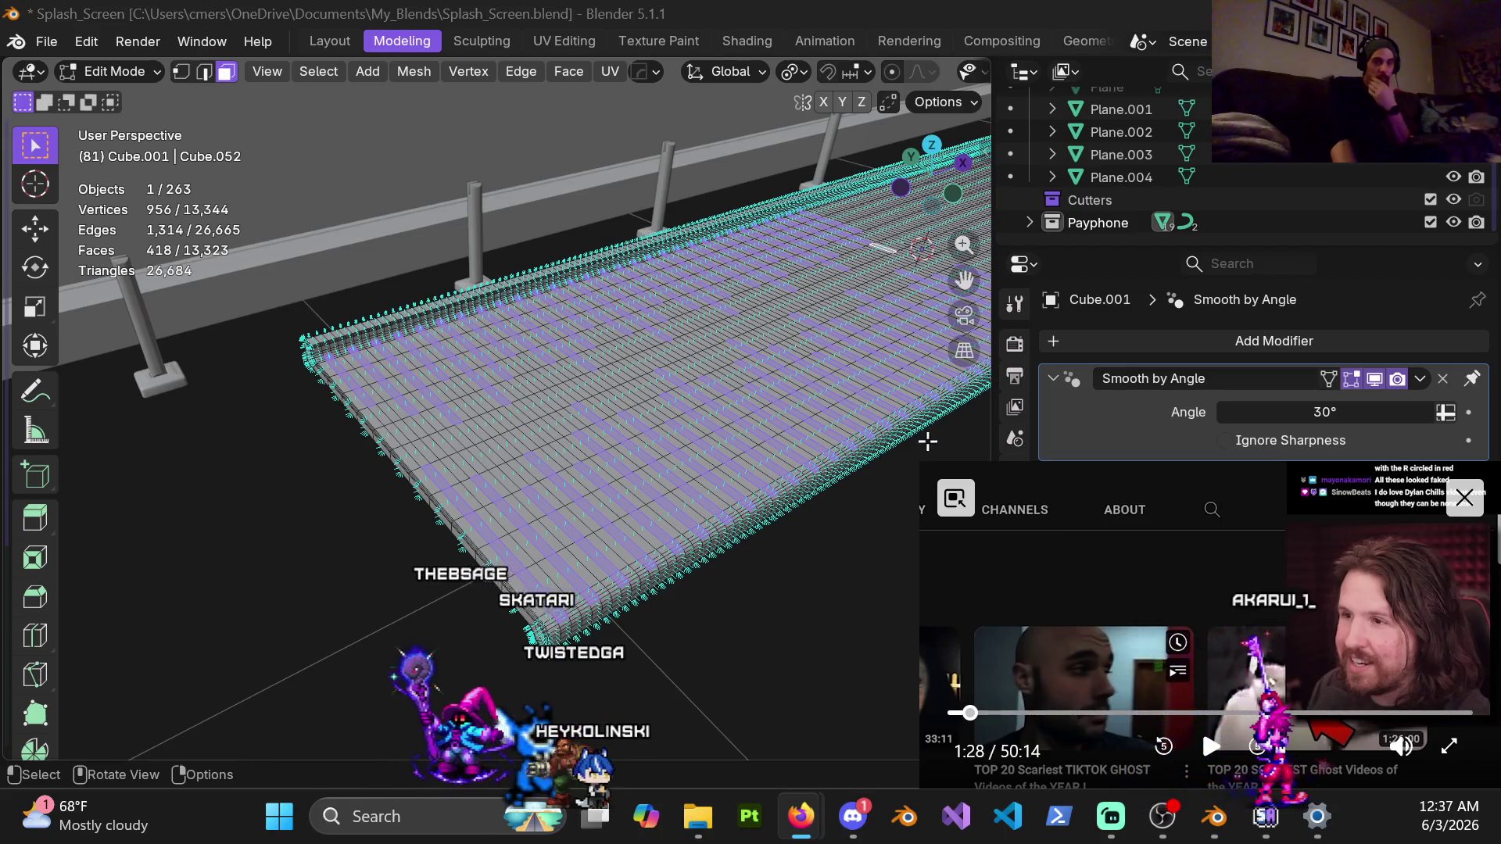
click(1210, 745)
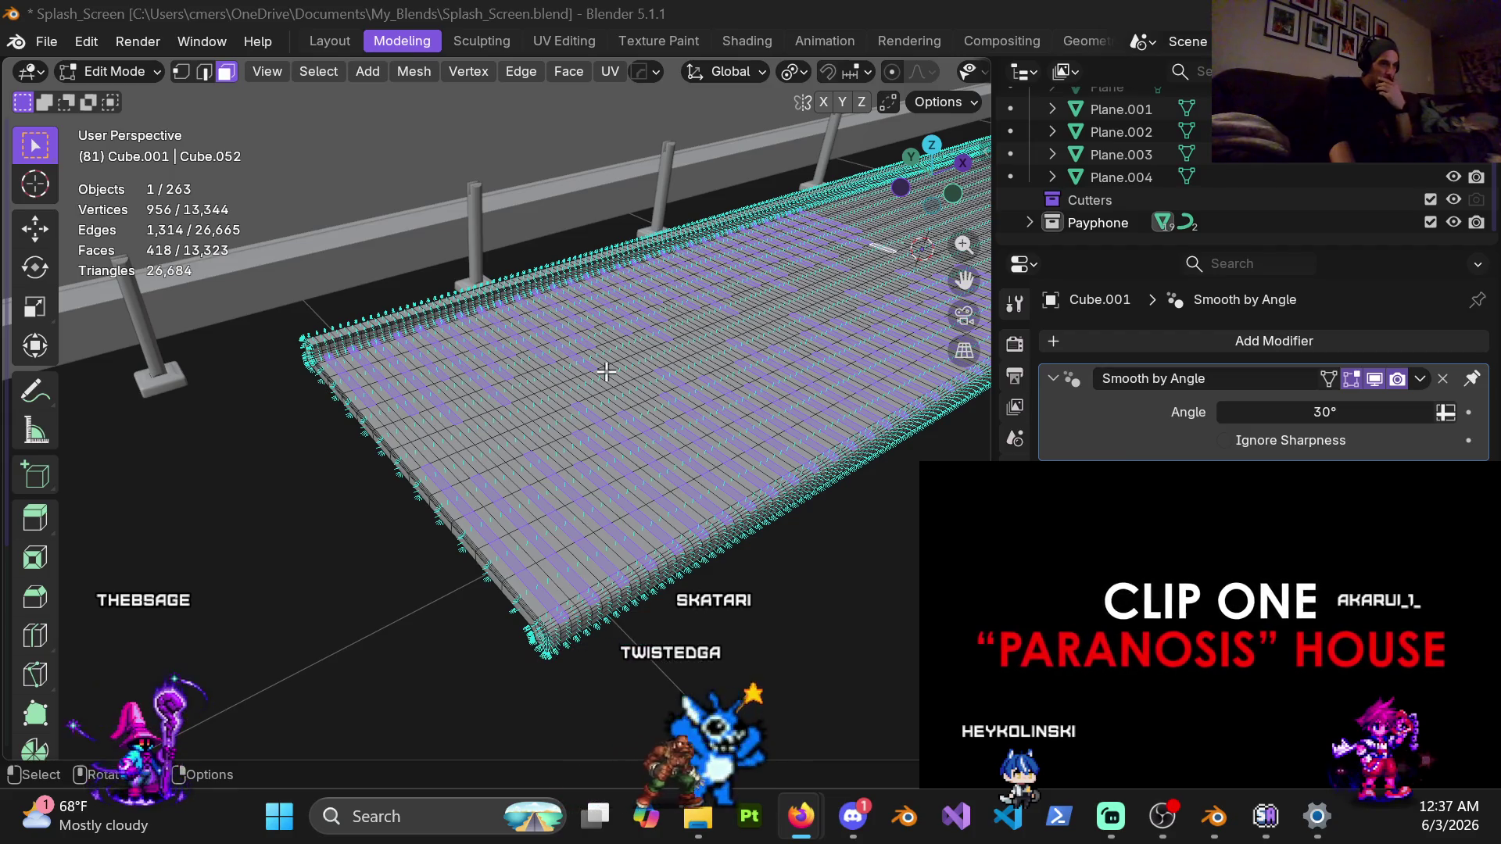
scroll(614, 374, up, 3)
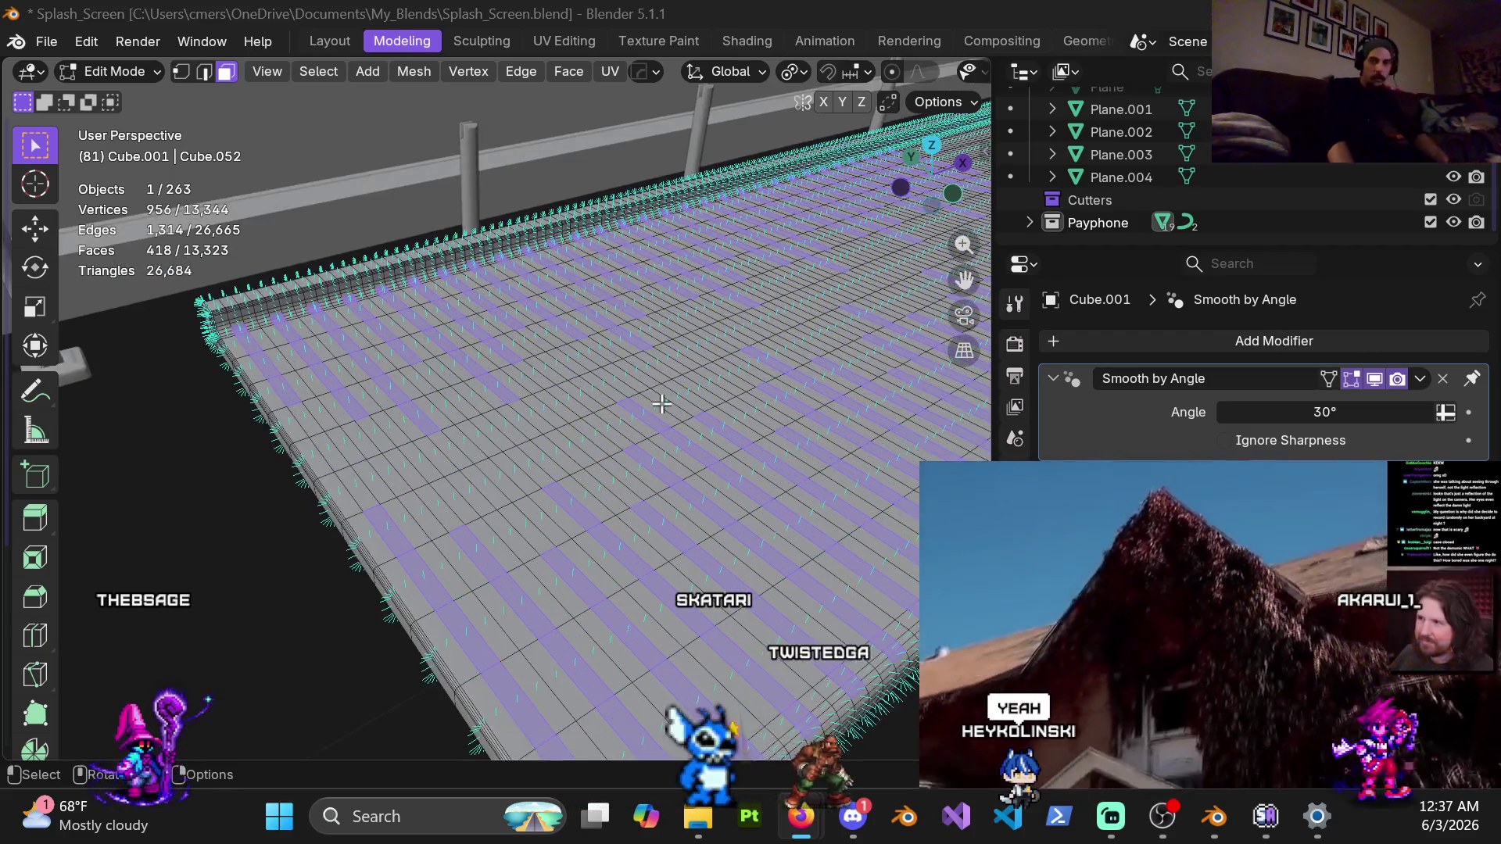
scroll(662, 403, down, 4)
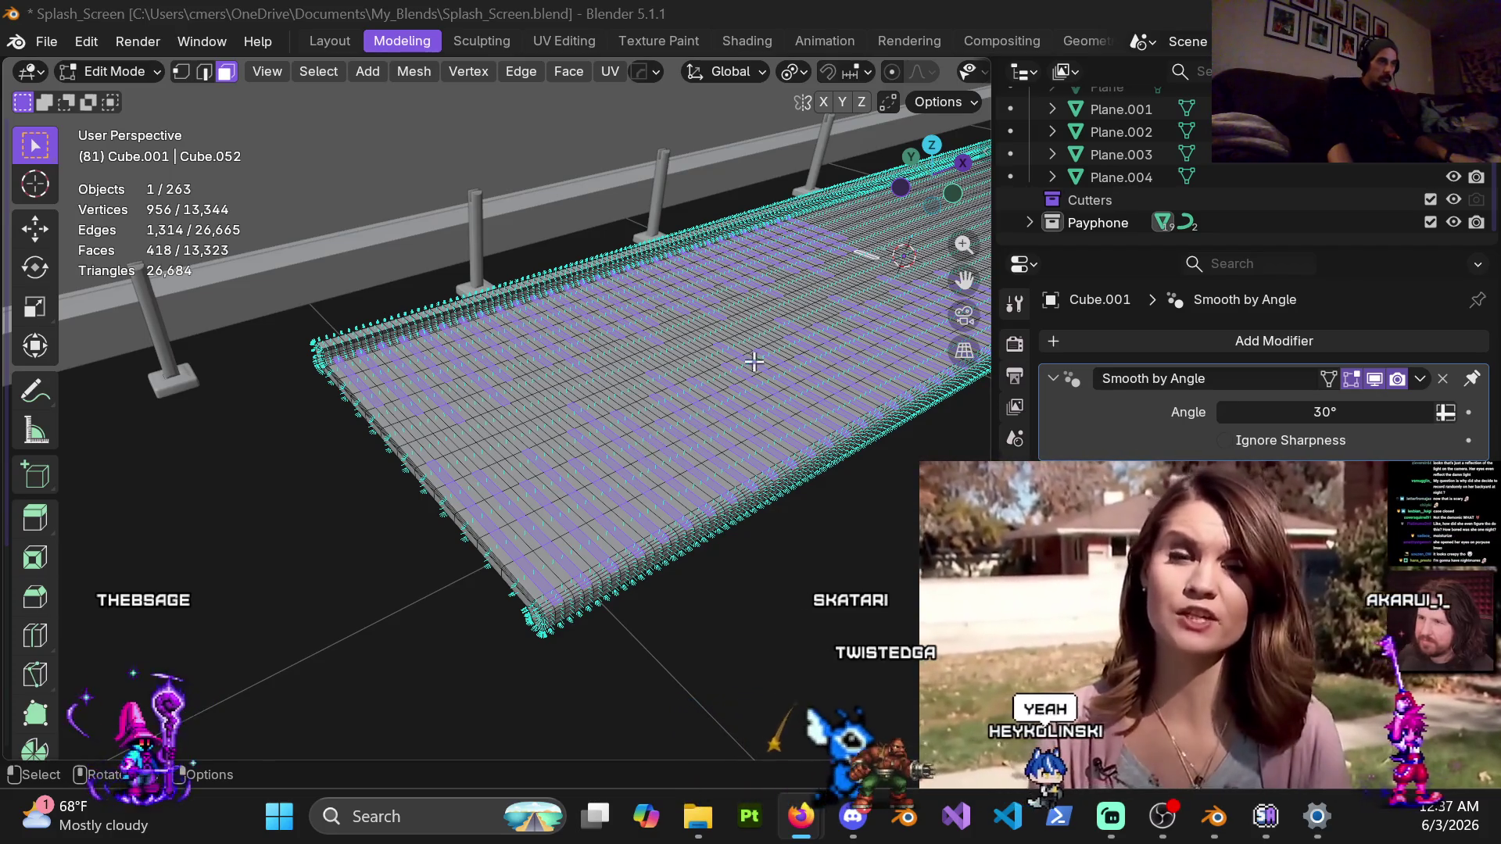
scroll(753, 361, up, 1)
scroll(626, 446, up, 1)
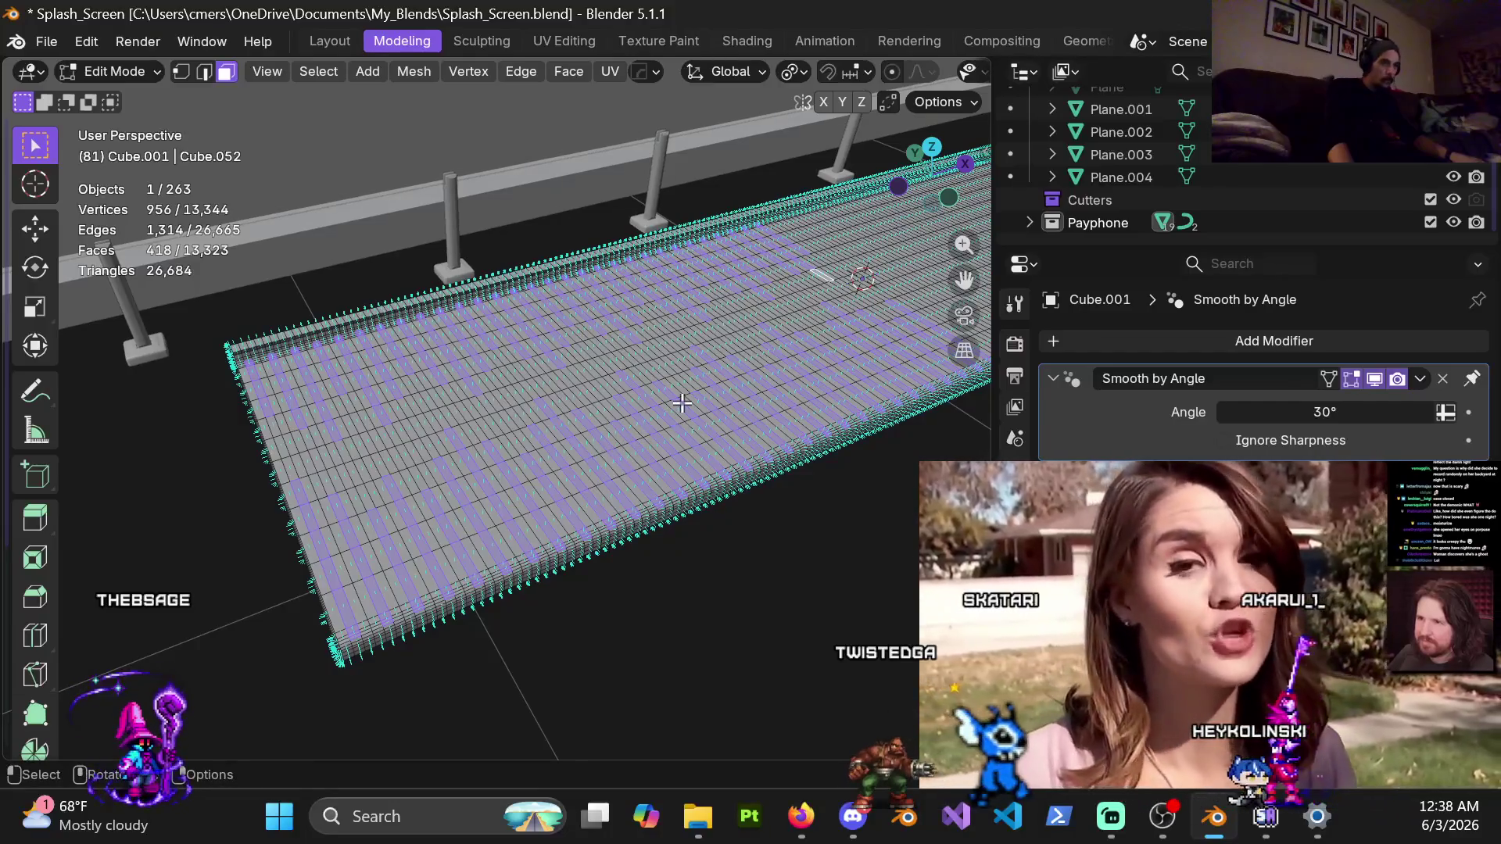
scroll(625, 419, up, 1)
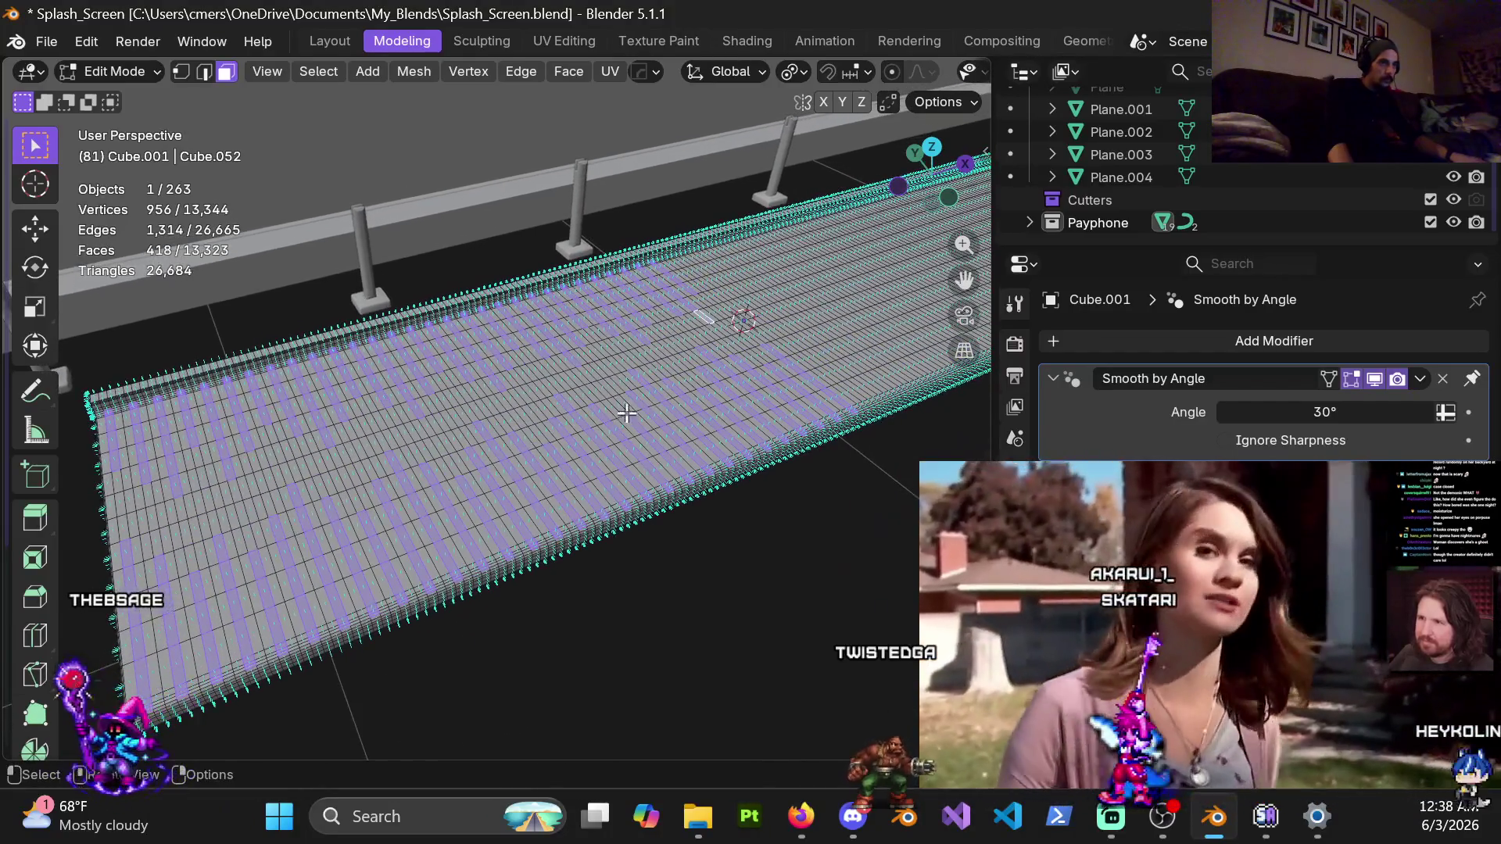
scroll(555, 467, down, 1)
scroll(672, 406, down, 1)
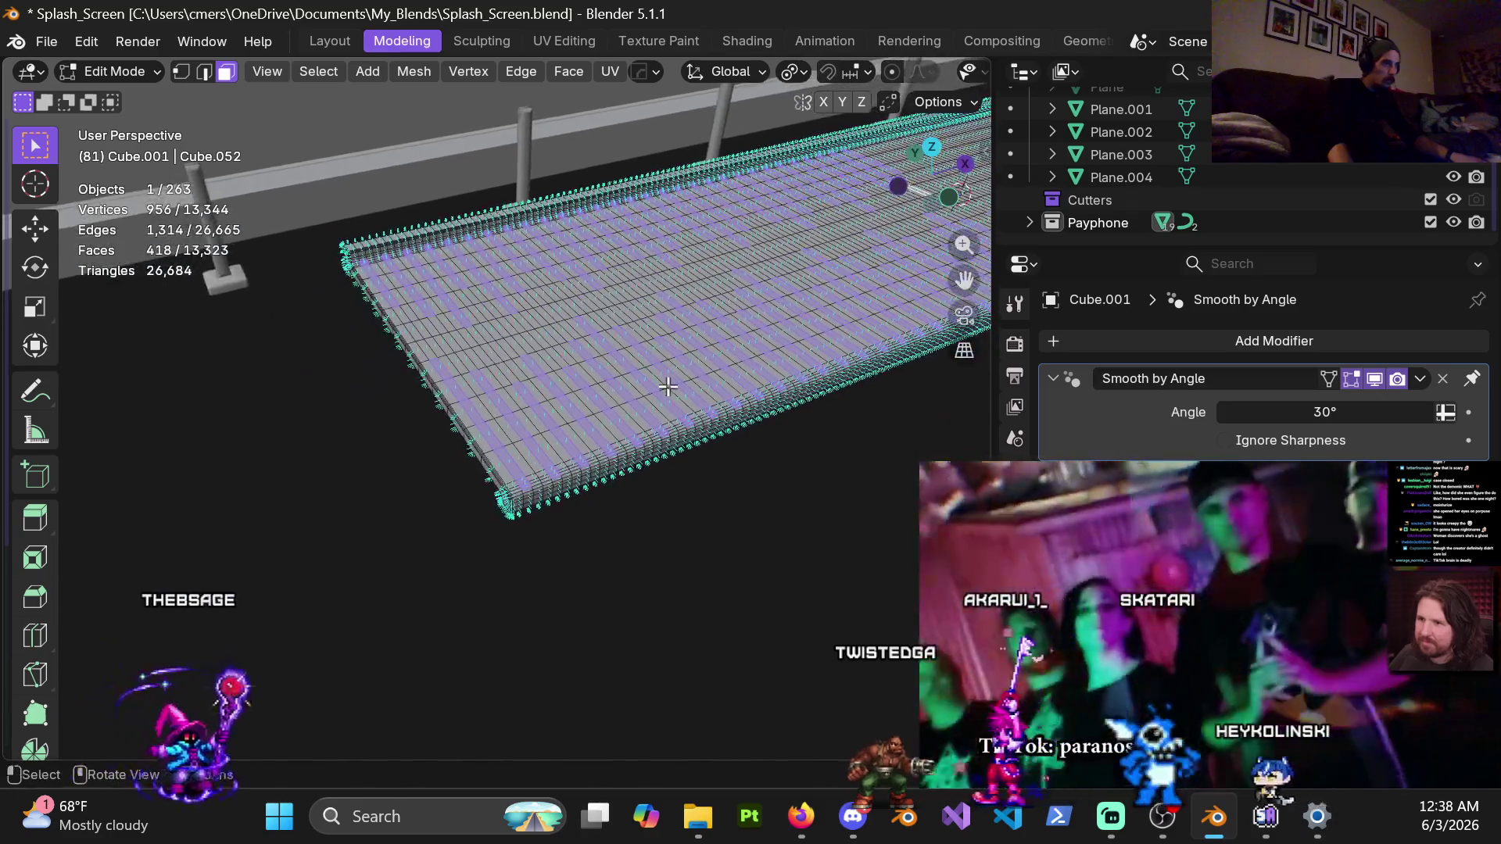
scroll(597, 471, up, 2)
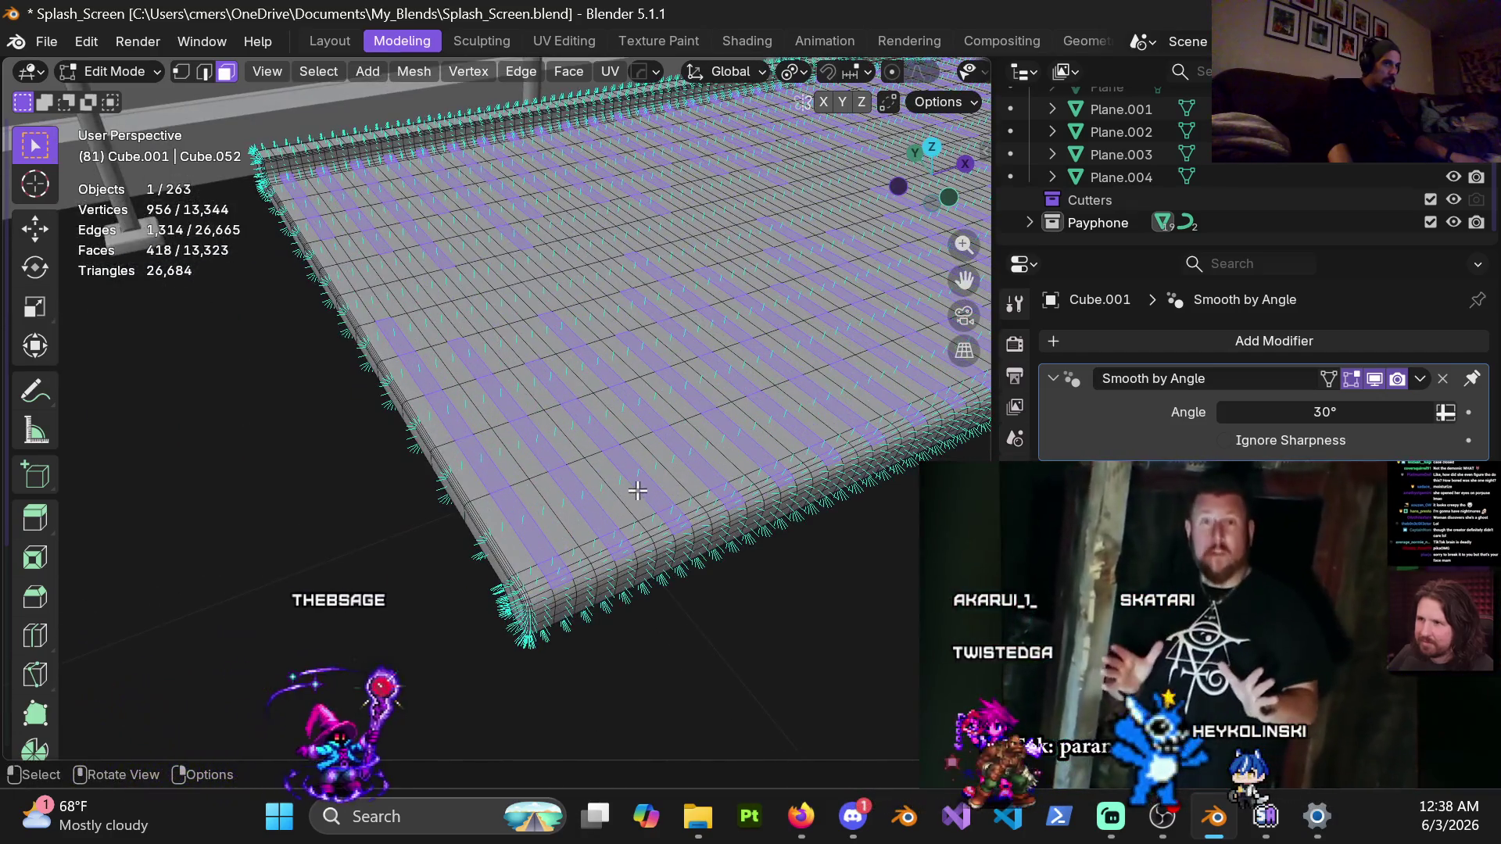
scroll(660, 462, down, 2)
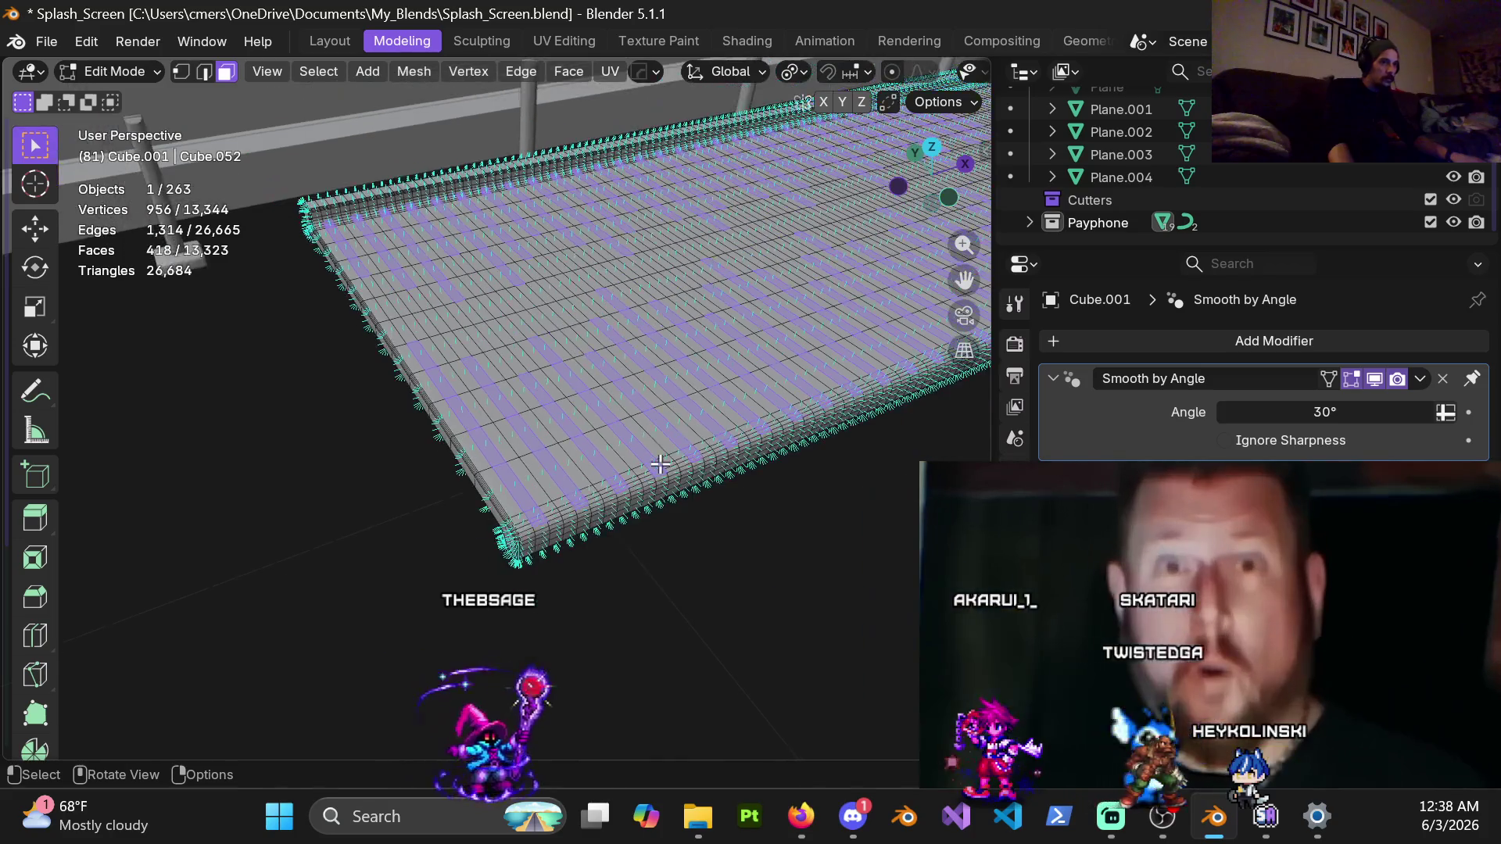
Orbit around the plank floor to view the selected strip rows from higher angles
mouse_move(824, 321)
middle_down()
mouse_move(786, 346)
mouse_move(786, 313)
middle_up()
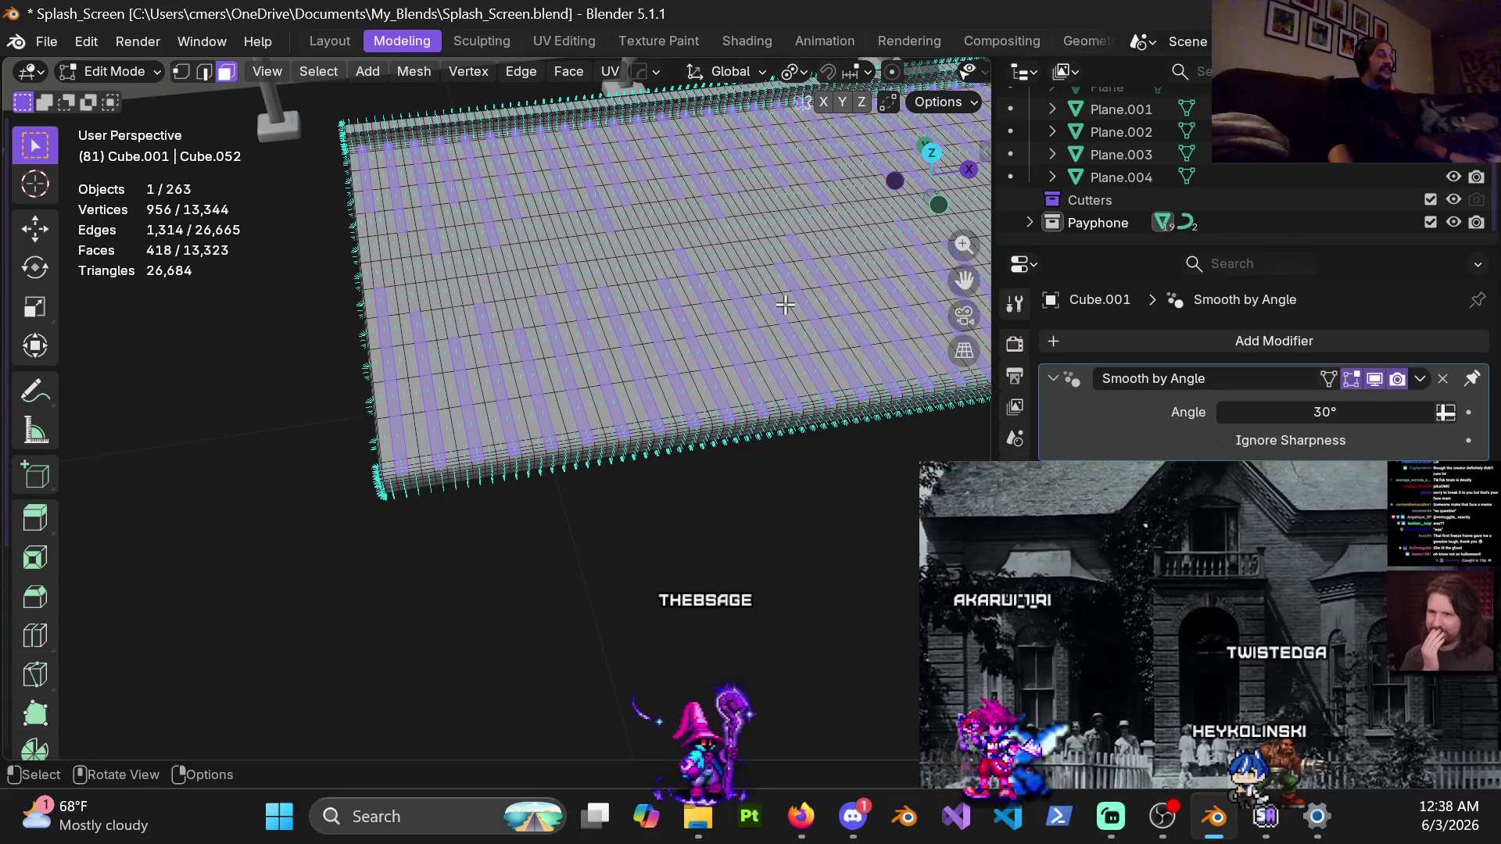
scroll(785, 305, up, 2)
scroll(701, 374, up, 1)
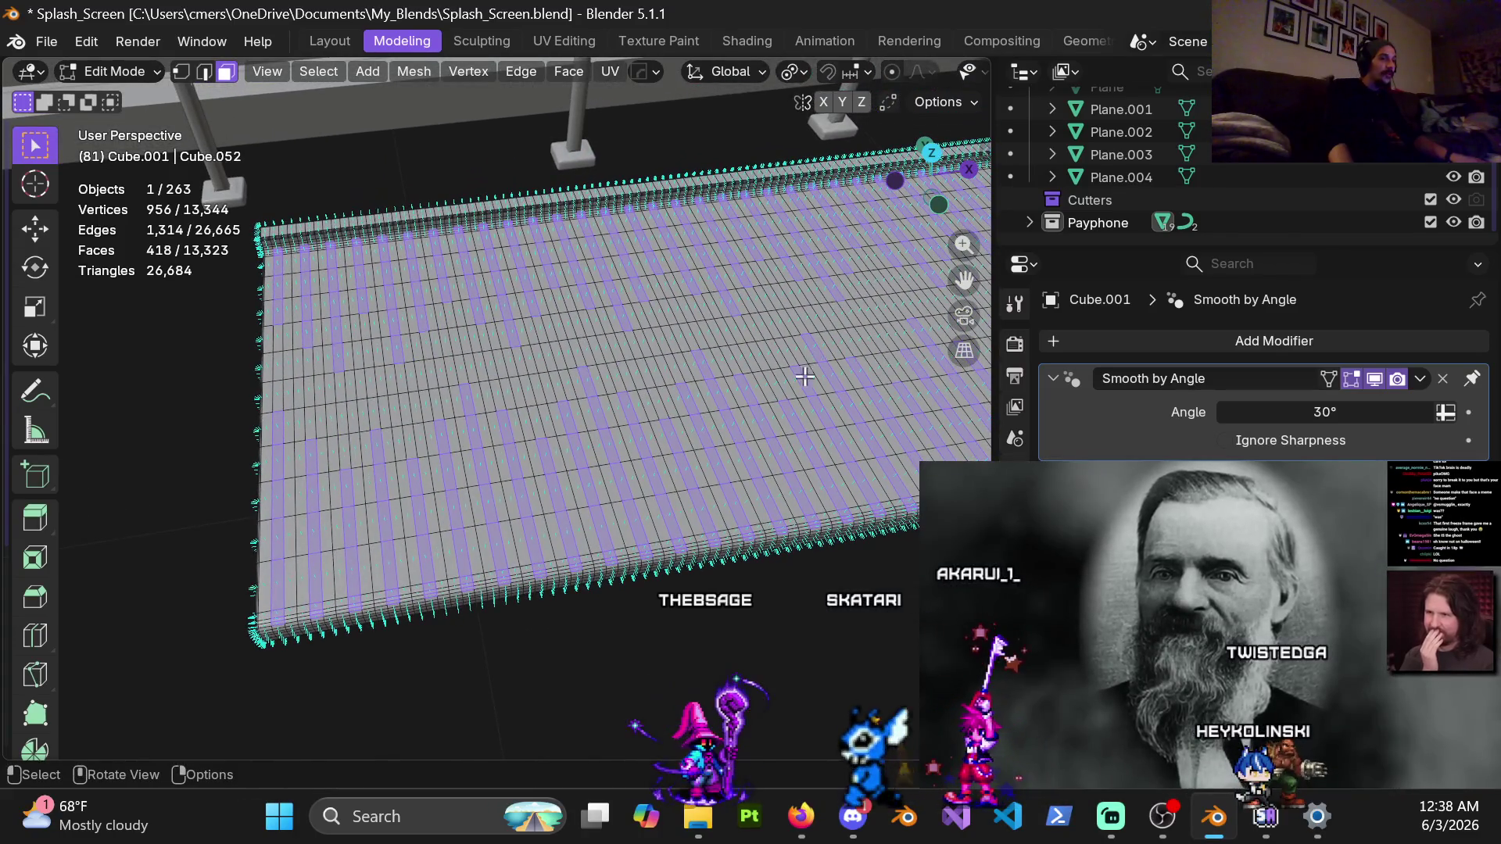
scroll(805, 377, down, 3)
mouse_move(805, 377)
middle_down()
mouse_move(626, 352)
mouse_move(462, 302)
mouse_move(504, 295)
middle_up()
scroll(607, 399, up, 3)
scroll(607, 399, up, 2)
scroll(607, 399, down, 3)
scroll(734, 356, up, 2)
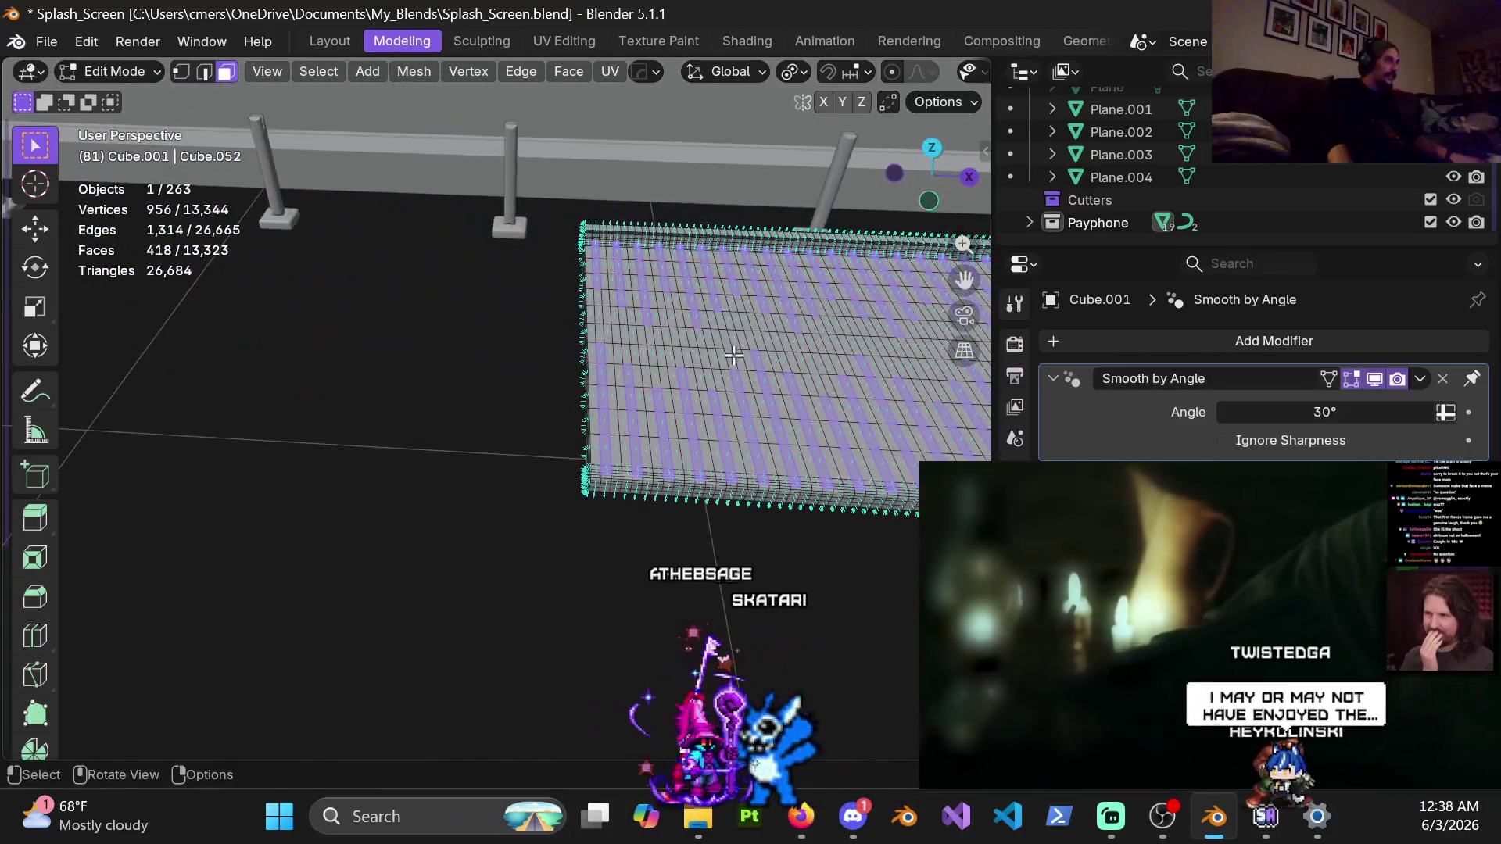
middle_drag(734, 356, 532, 311)
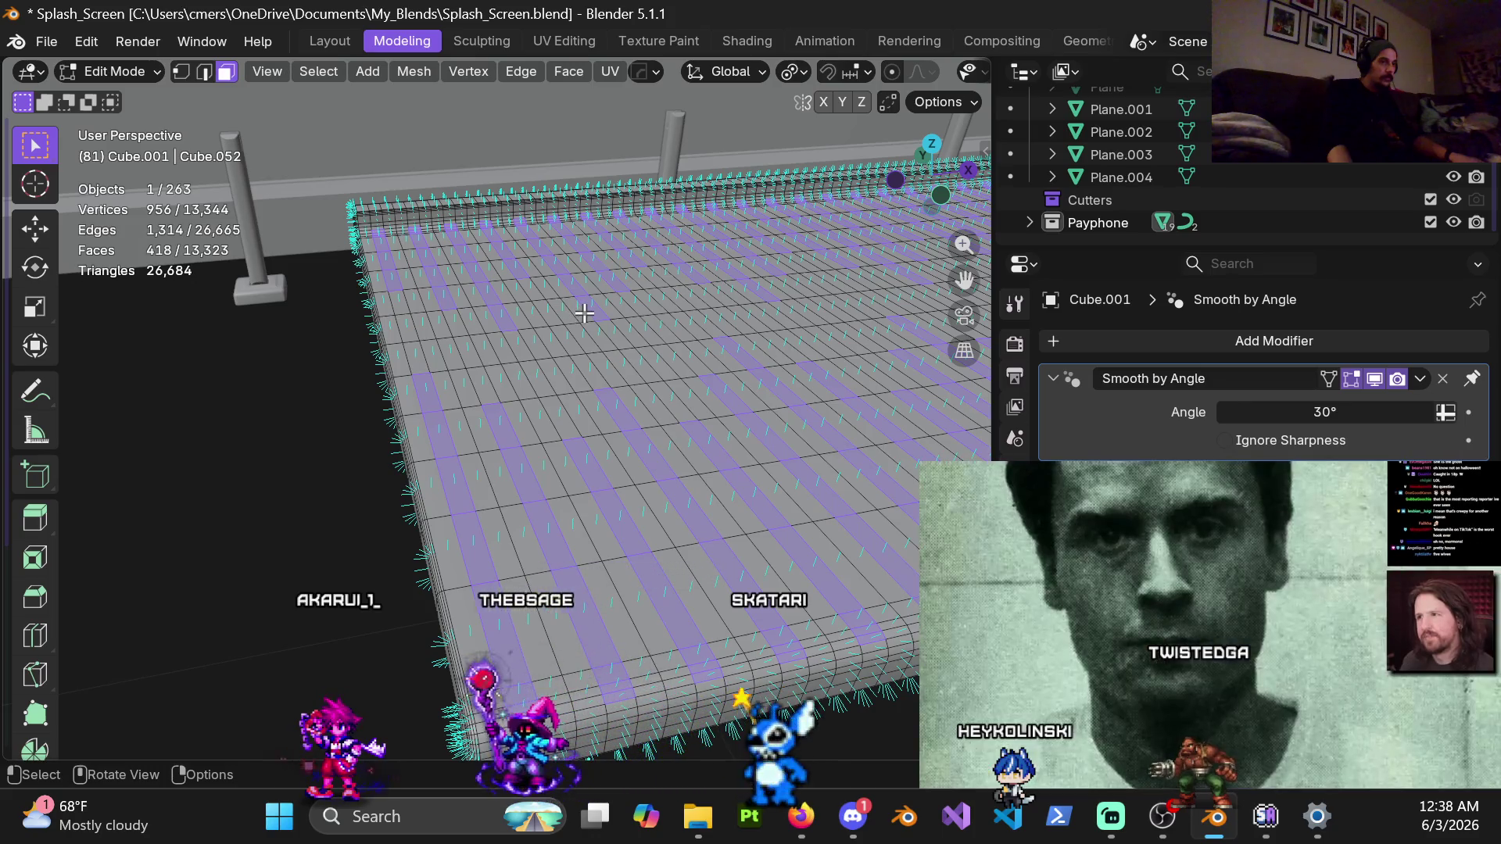
Pan and orbit to inspect the walkway's rounded end edge and its striped top surface
shift+middle_drag(684, 512, 623, 430)
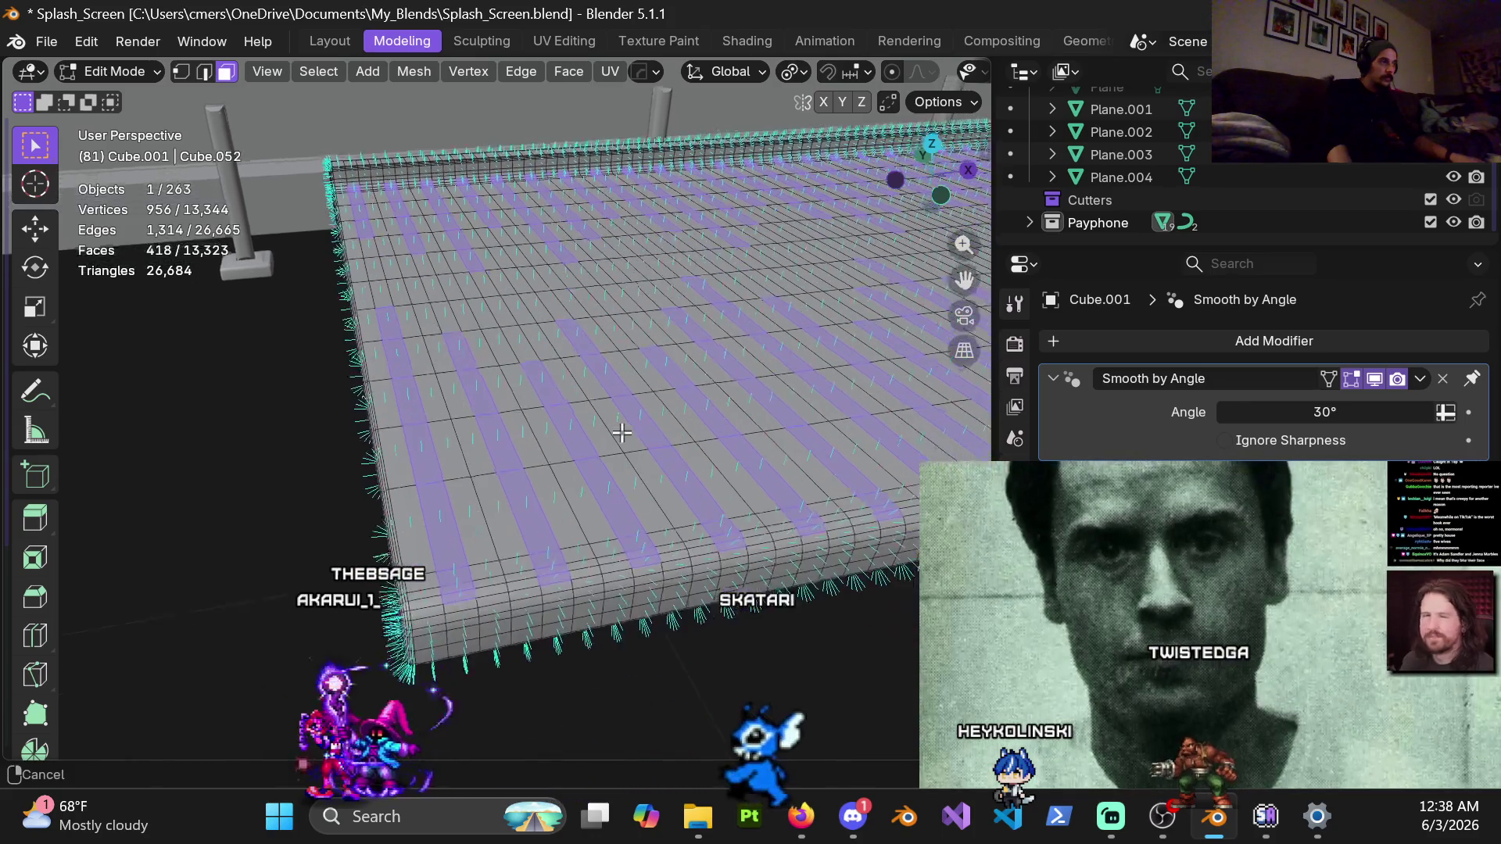
scroll(505, 595, up, 2)
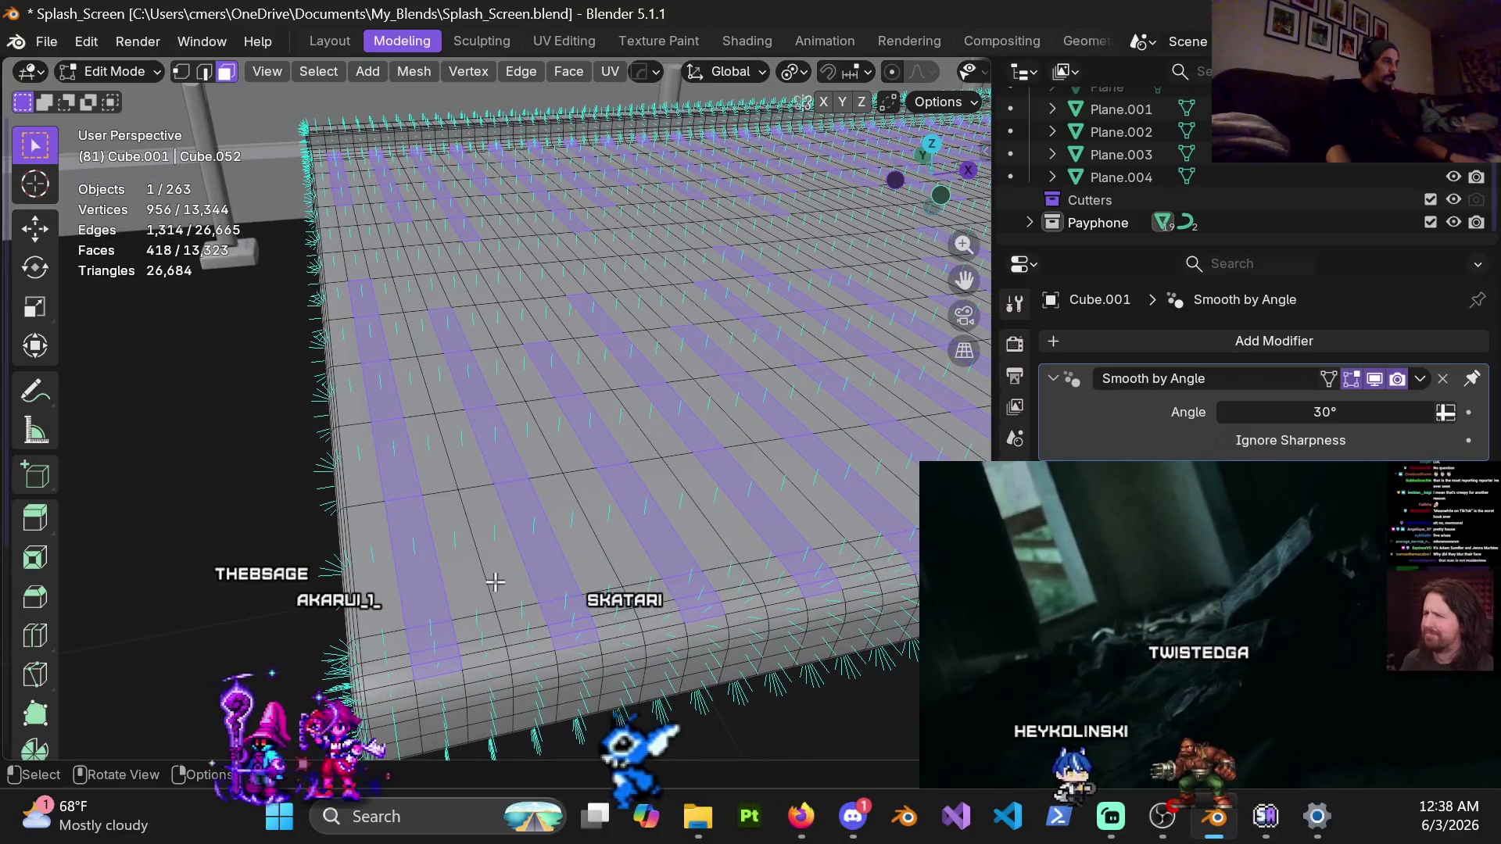
scroll(499, 603, down, 3)
middle_drag(499, 602, 414, 442)
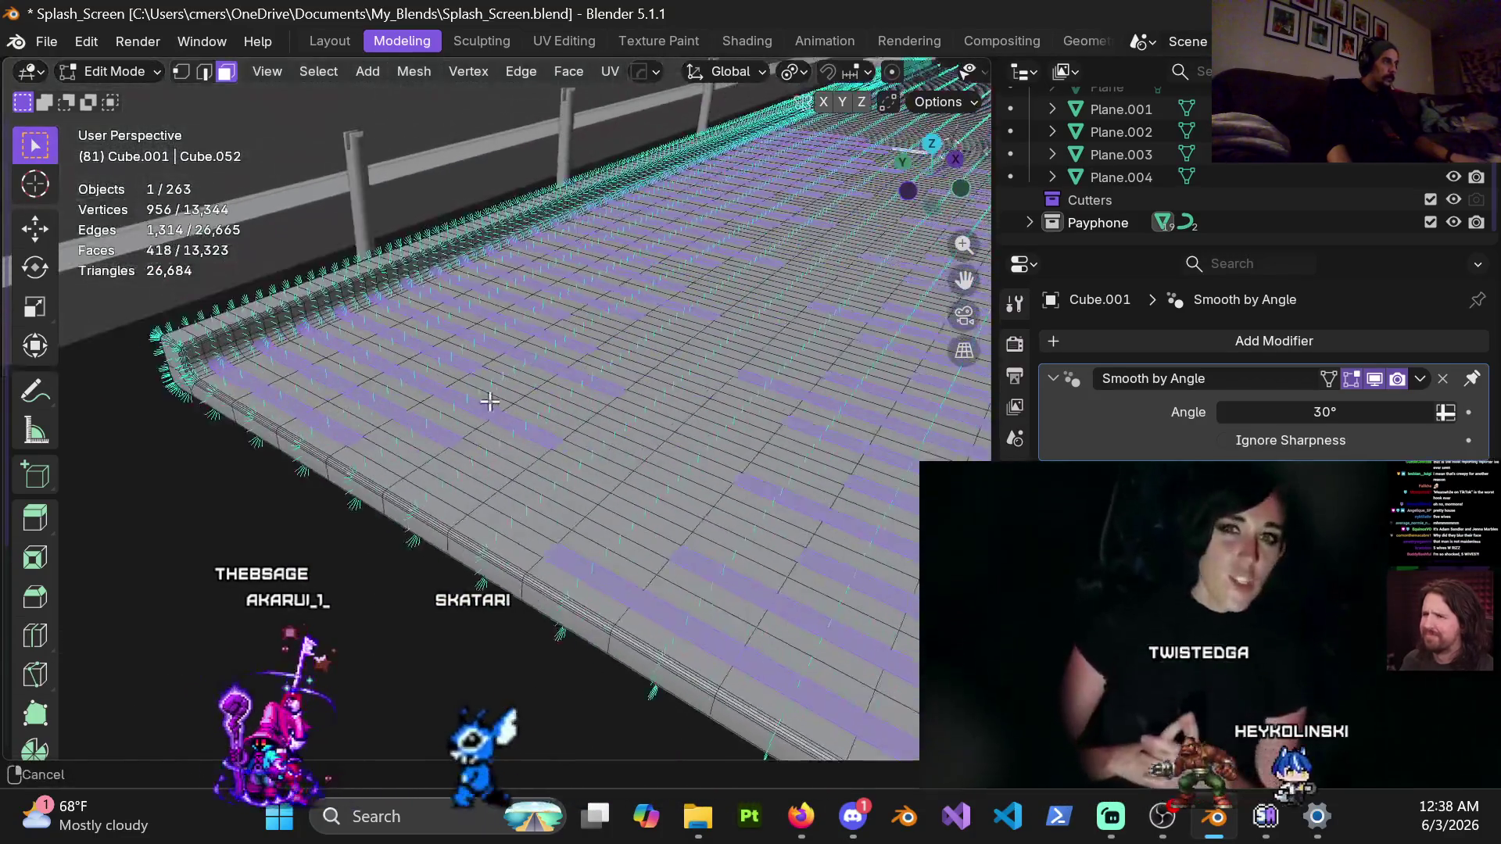
scroll(415, 442, down, 1)
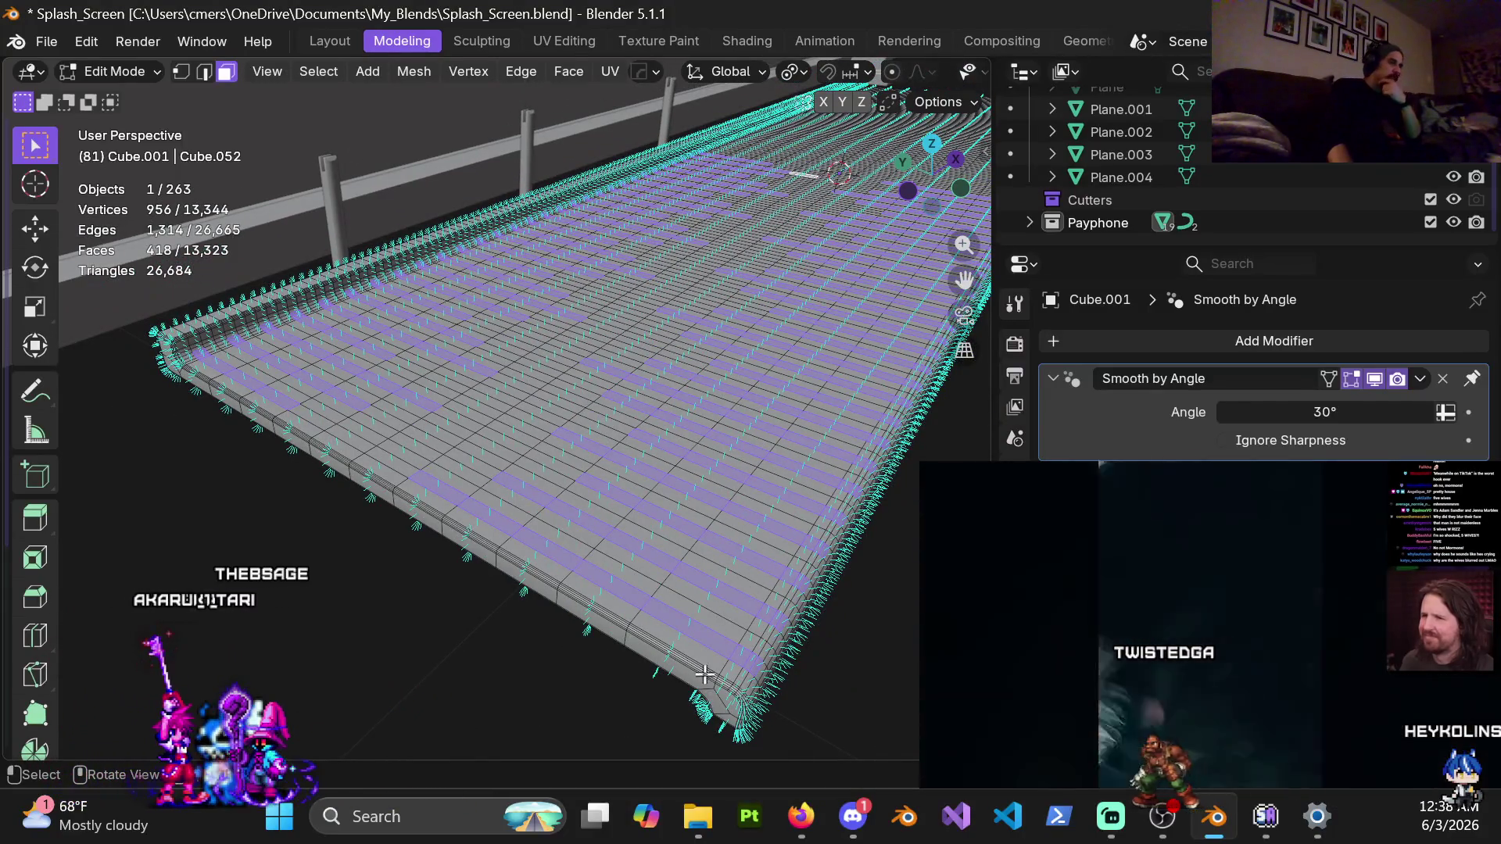
mouse_move(748, 702)
shift+middle_down()
mouse_move(792, 379)
mouse_move(637, 385)
mouse_move(547, 256)
mouse_move(453, 345)
shift+middle_up()
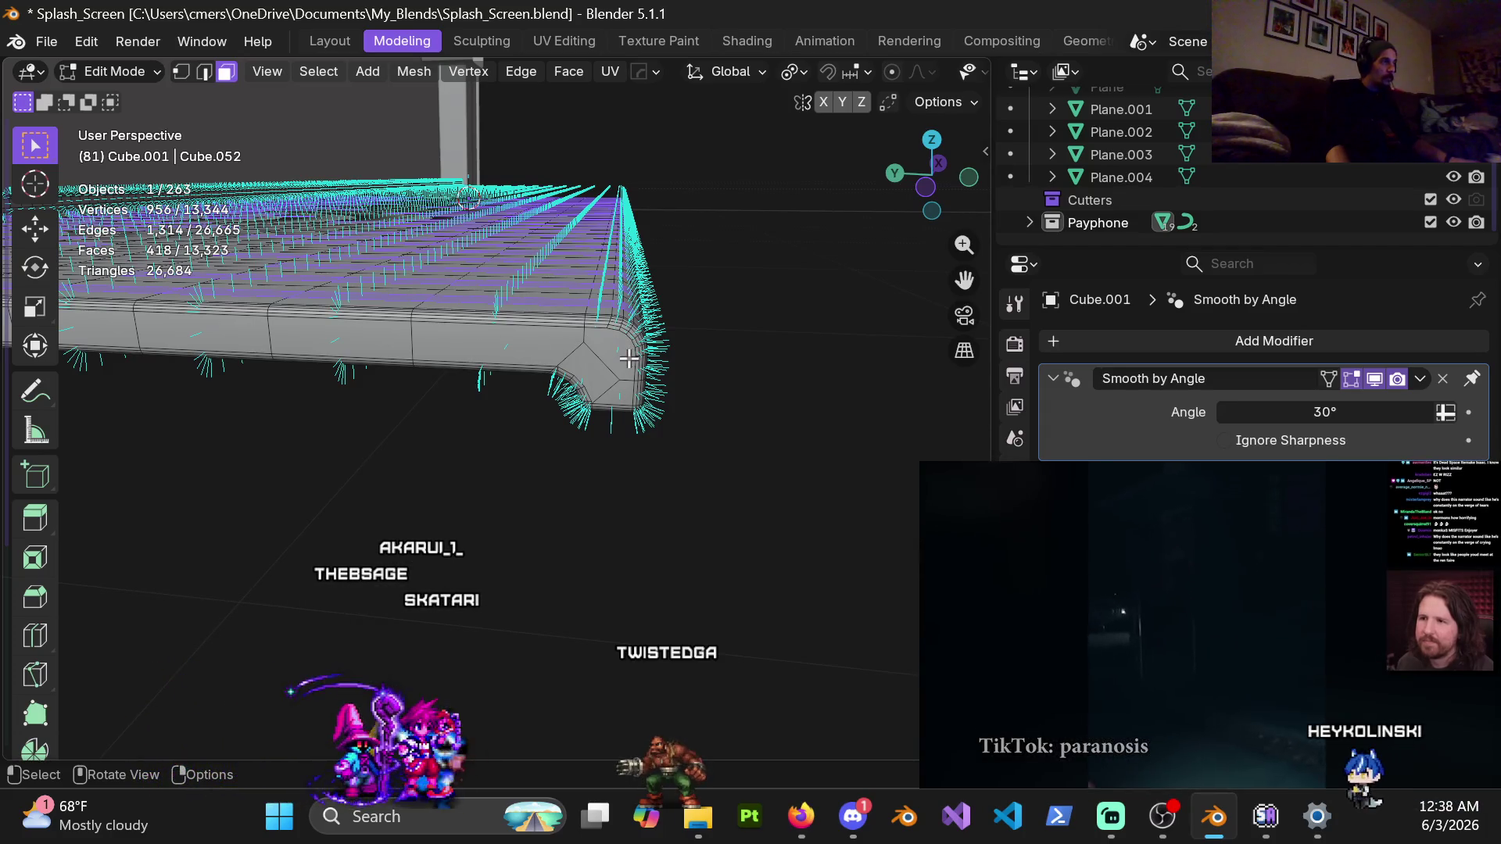
middle_drag(629, 359, 615, 388)
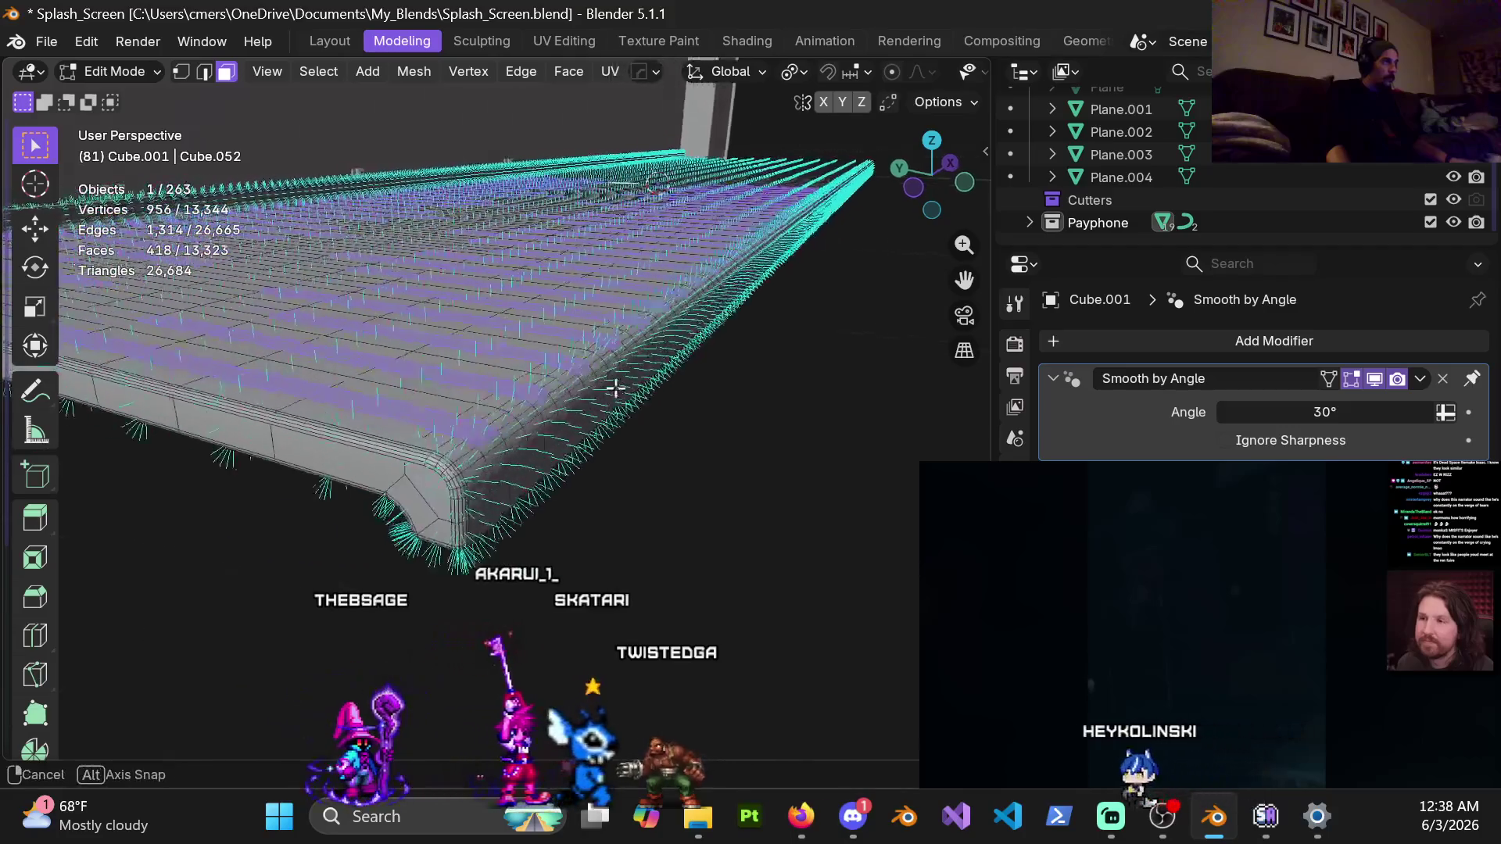
mouse_move(615, 388)
middle_down()
mouse_move(747, 417)
mouse_move(591, 508)
mouse_move(635, 440)
mouse_move(778, 362)
mouse_move(548, 496)
middle_up()
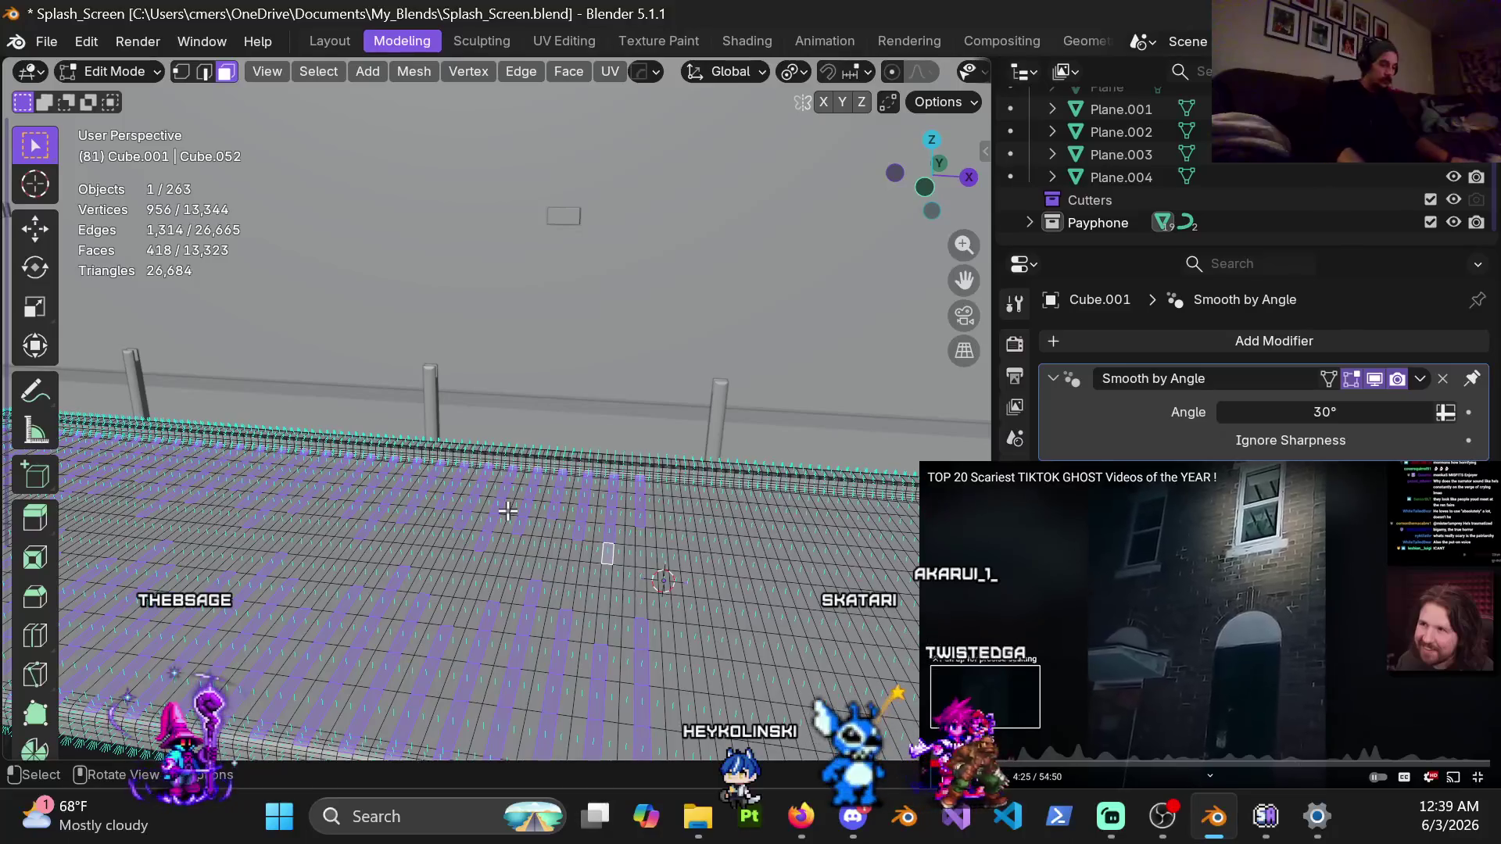
In right side view, duplicate the selected plank strips and raise the copies 0.03 m along Z
key(KP_3)
scroll(475, 534, up, 3)
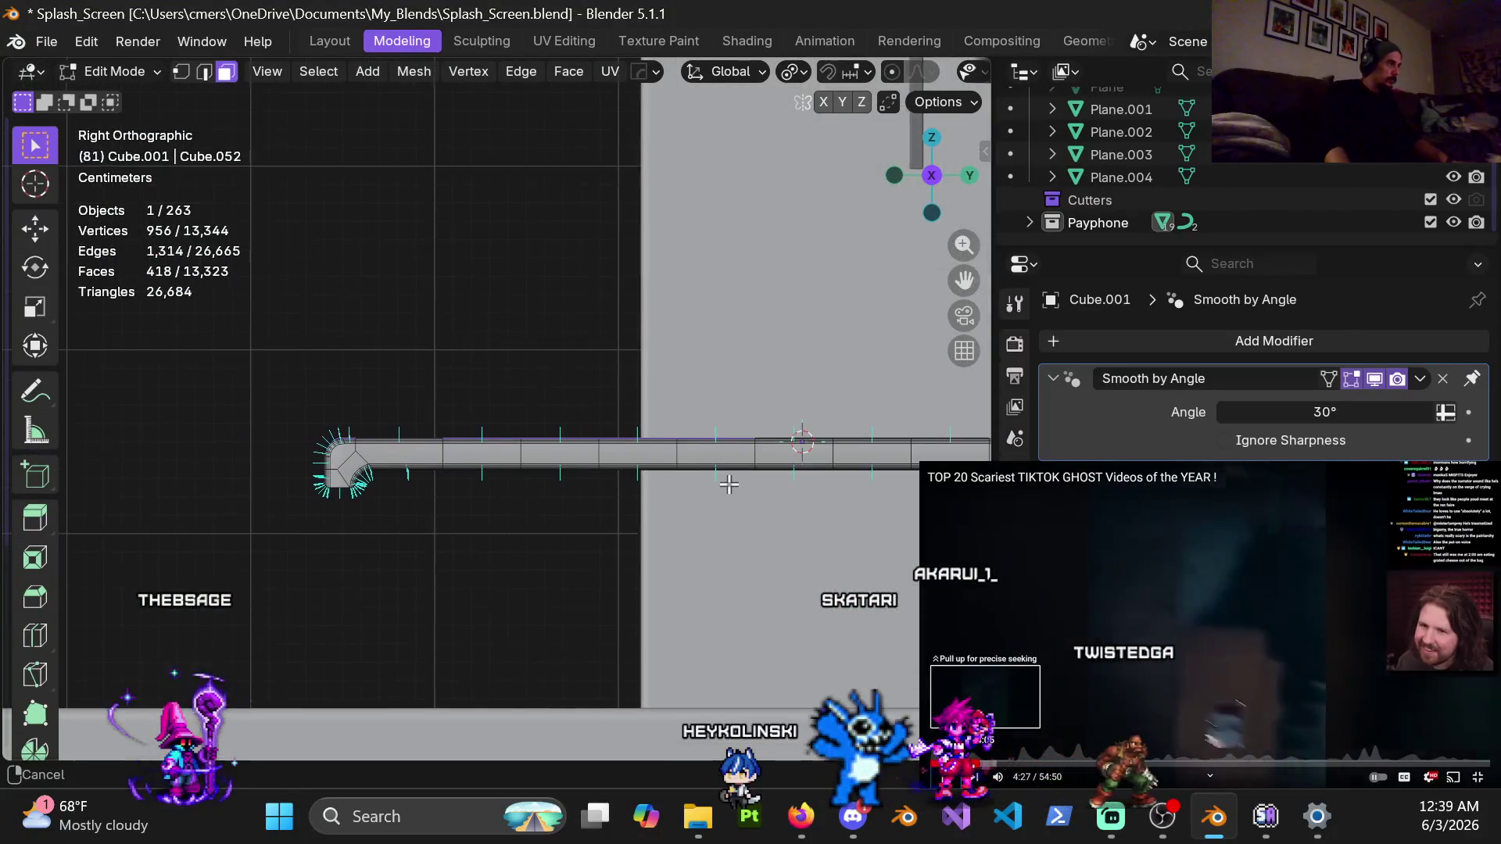
shift+middle_drag(547, 516, 614, 496)
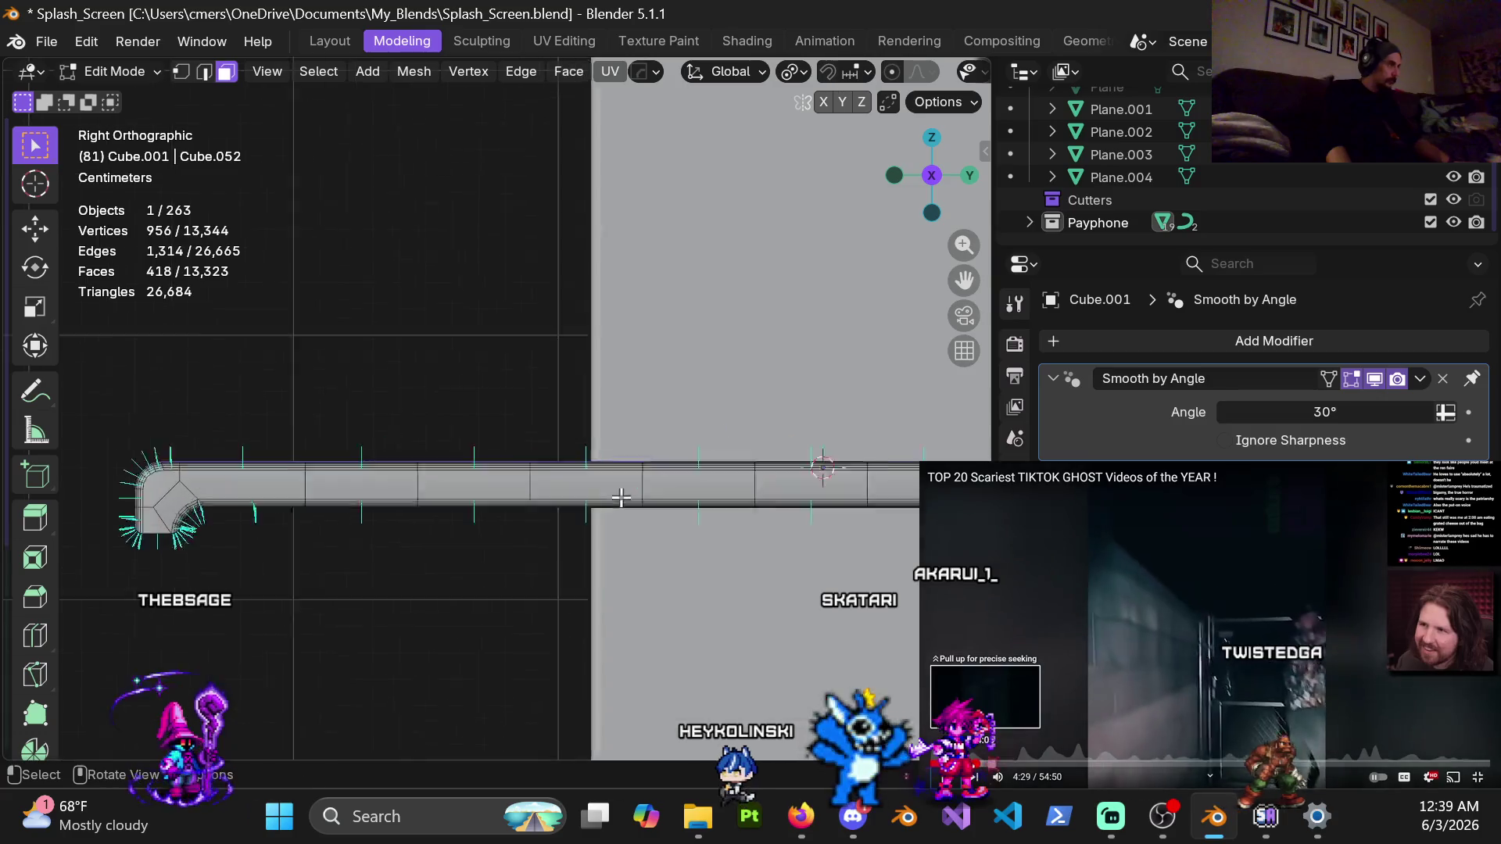
scroll(595, 488, up, 4)
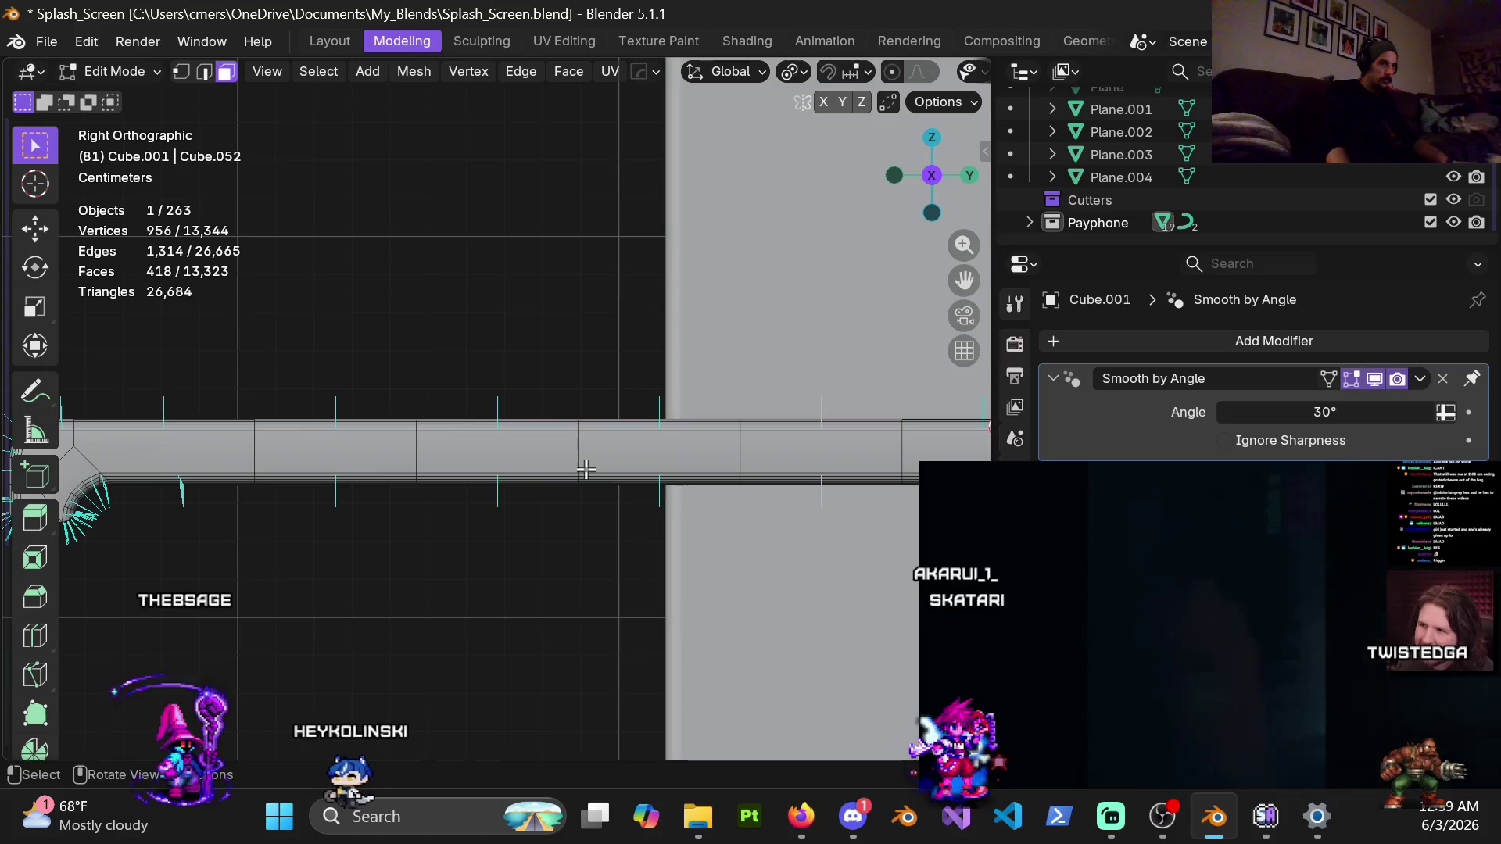
key(shift+d)
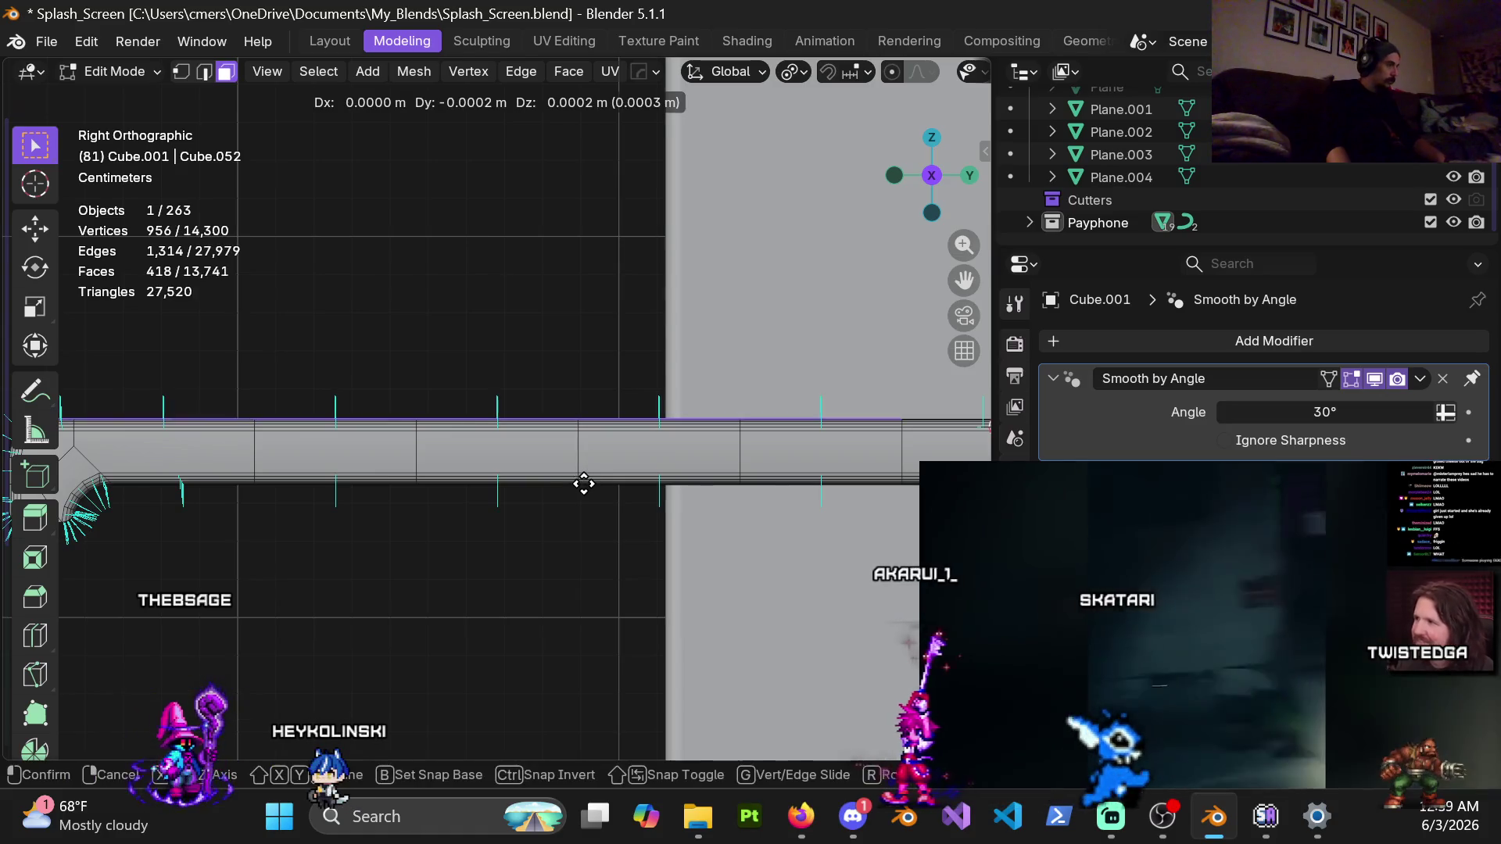
key(z)
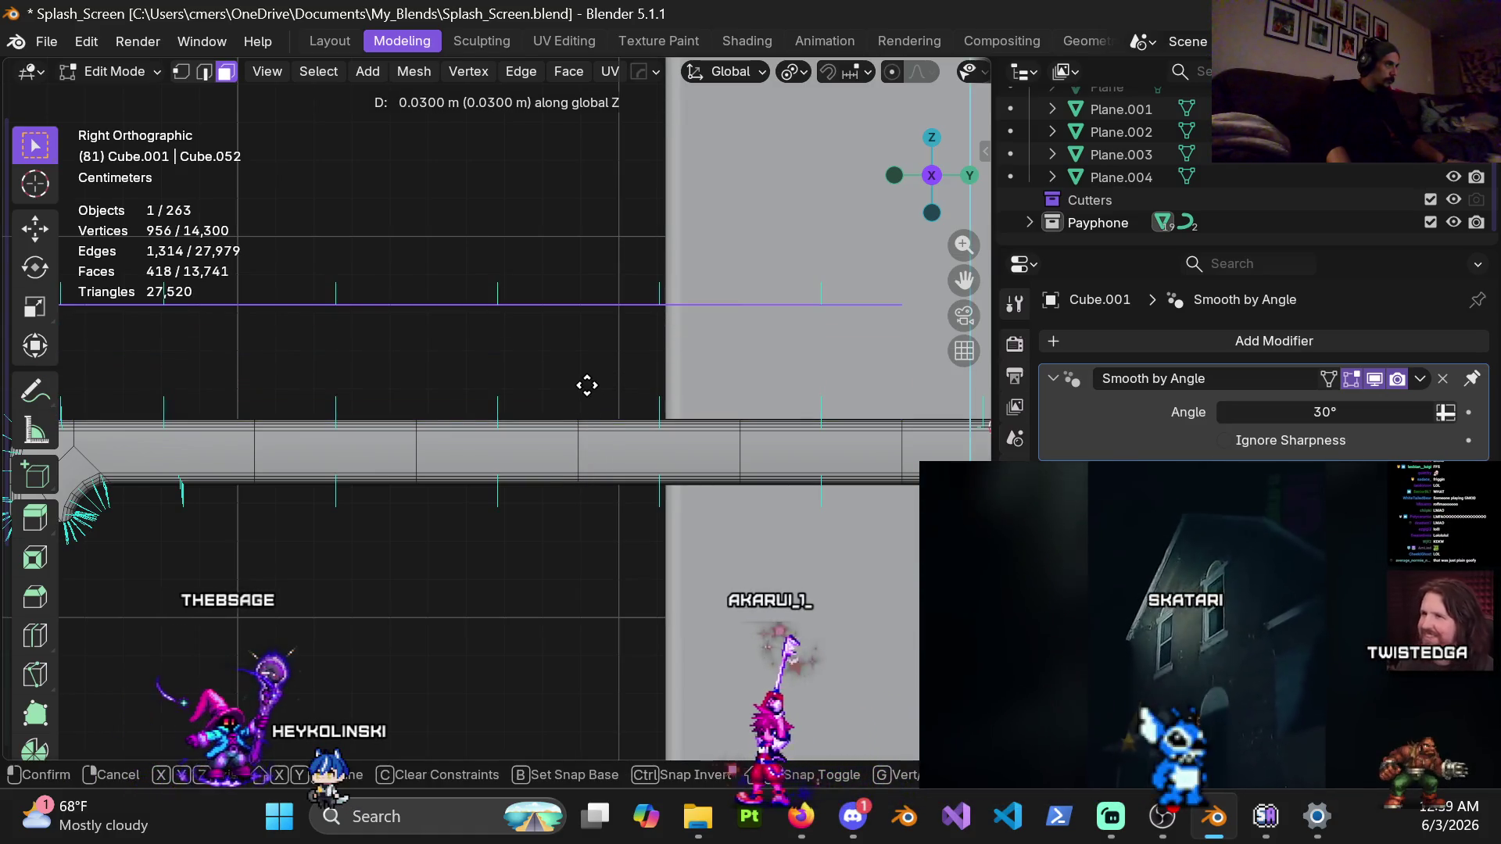
click(587, 385)
mouse_move(587, 386)
middle_down()
mouse_move(540, 480)
mouse_move(573, 472)
middle_up()
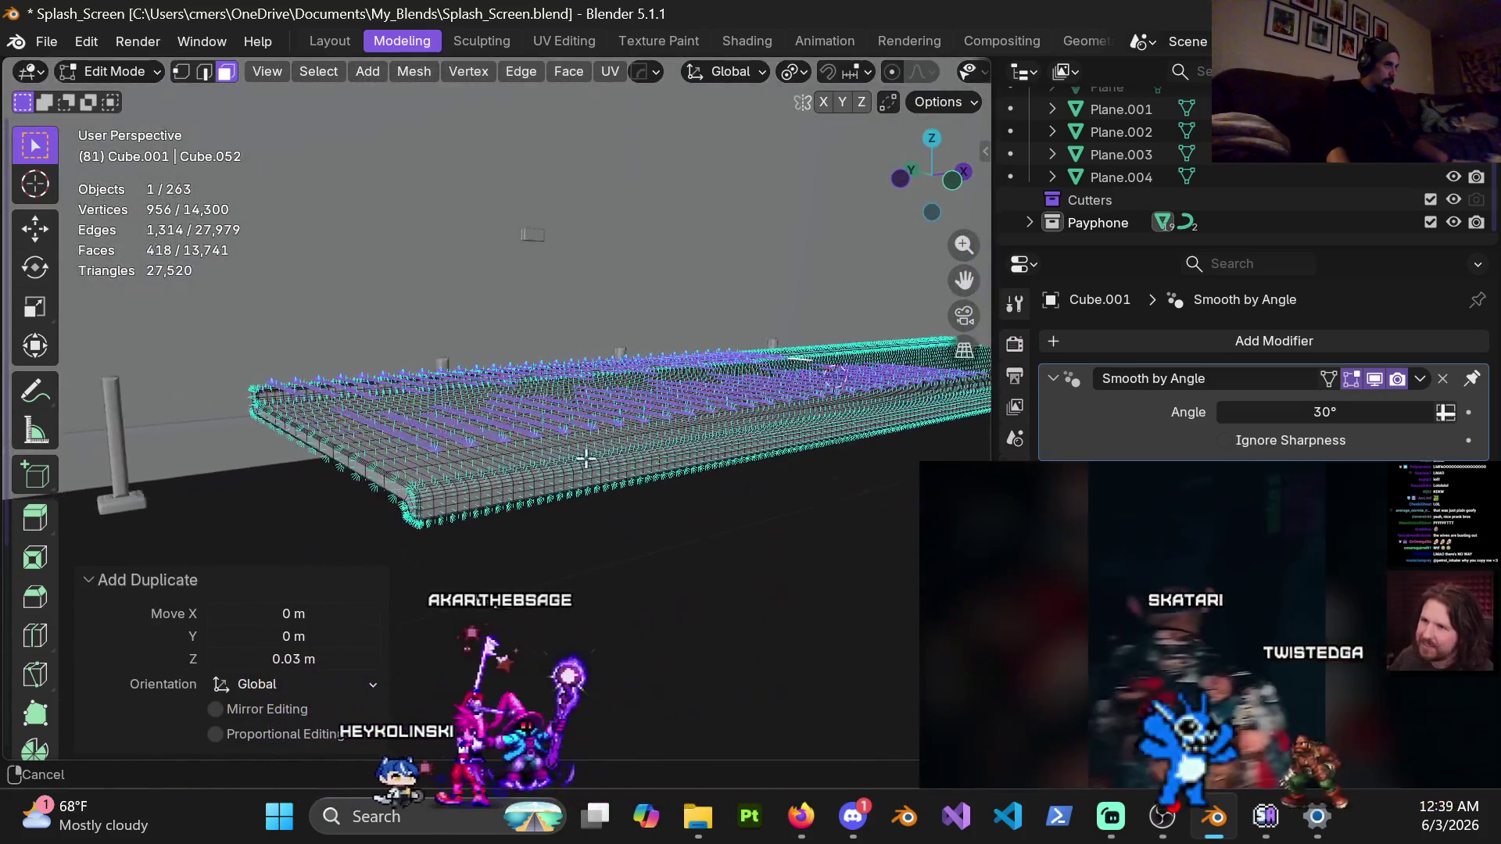
scroll(573, 473, up, 2)
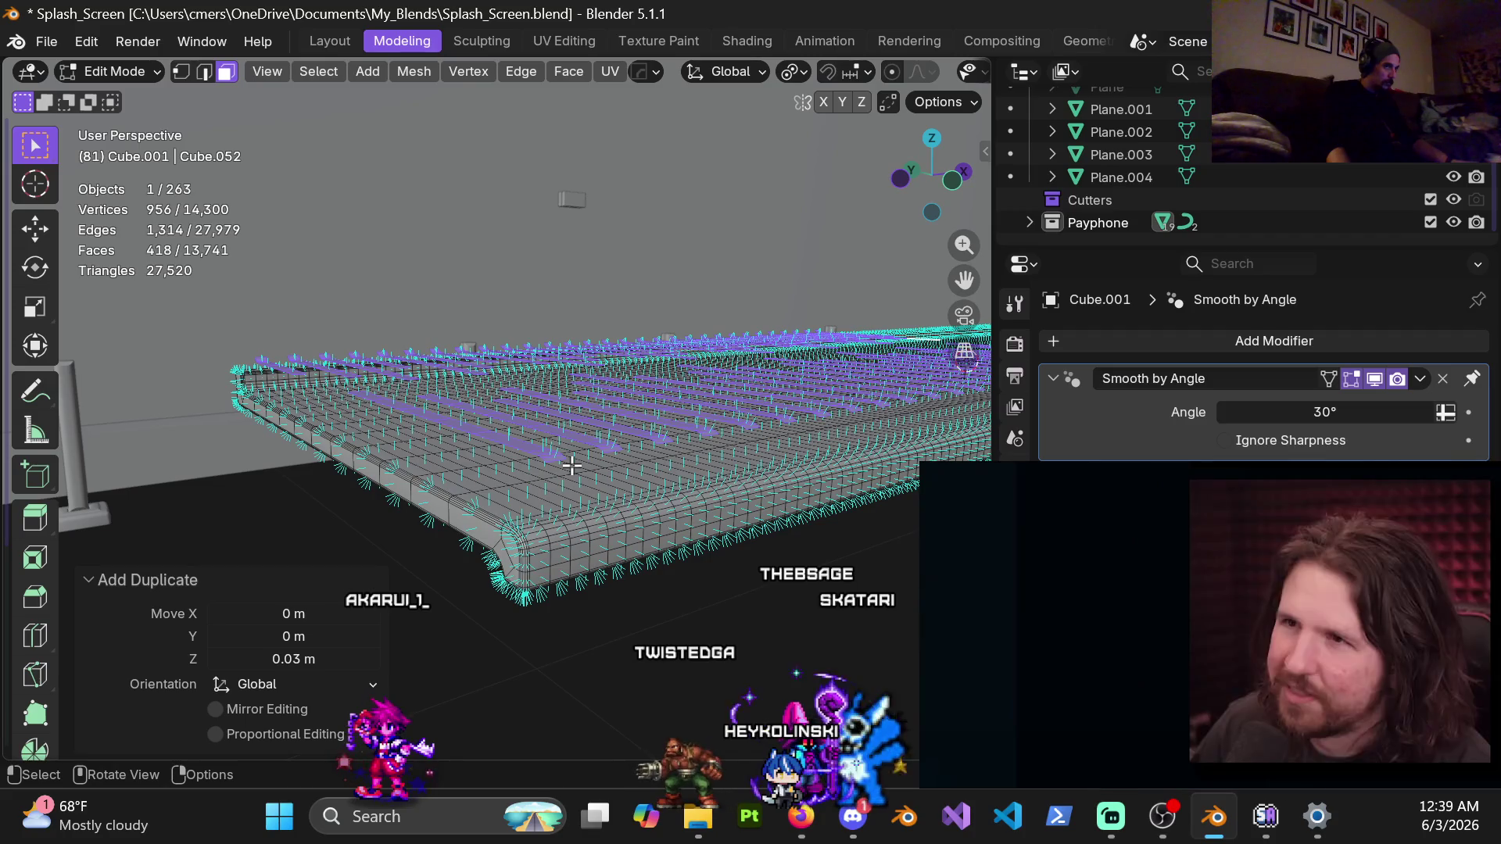
mouse_move(593, 467)
middle_down()
mouse_move(592, 488)
mouse_move(526, 453)
mouse_move(635, 419)
mouse_move(568, 461)
mouse_move(726, 414)
mouse_move(632, 407)
mouse_move(583, 439)
middle_up()
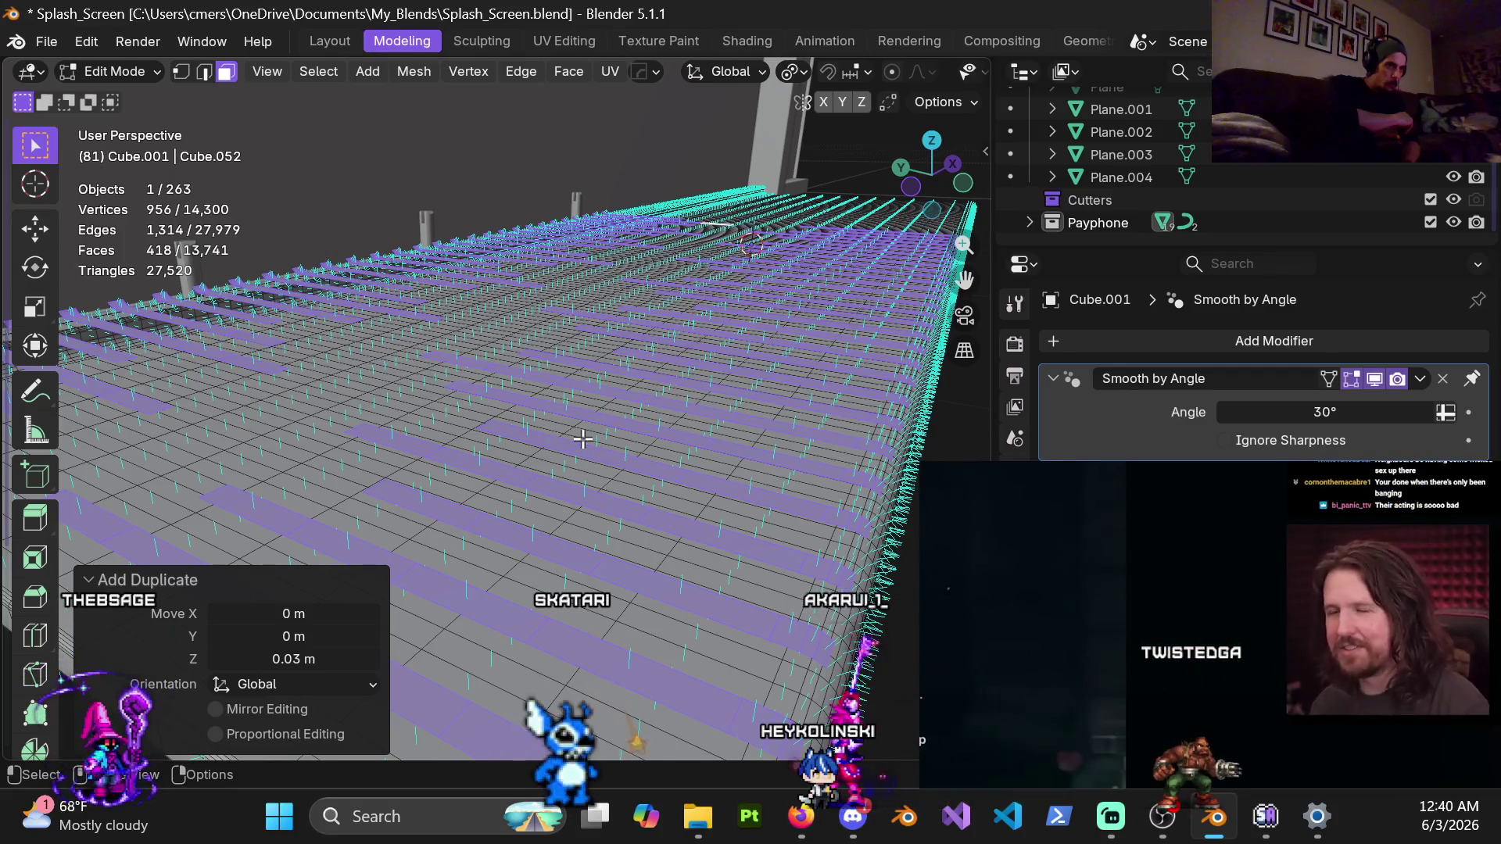
mouse_move(582, 439)
middle_down()
mouse_move(549, 339)
mouse_move(567, 493)
mouse_move(544, 469)
middle_up()
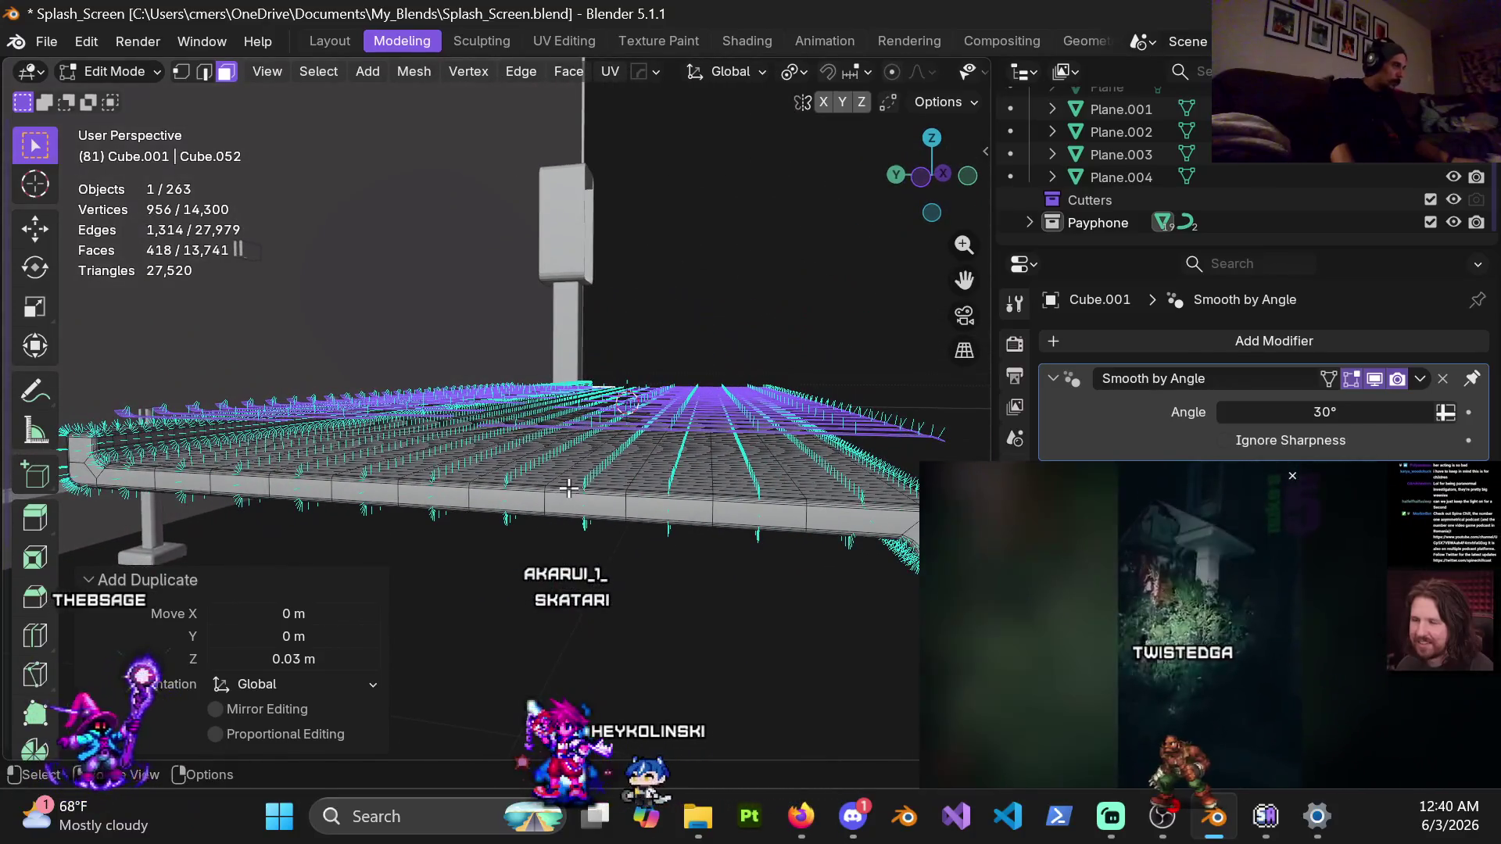
Separate the selected raised plank strips into their own object, Cube.051
key(p)
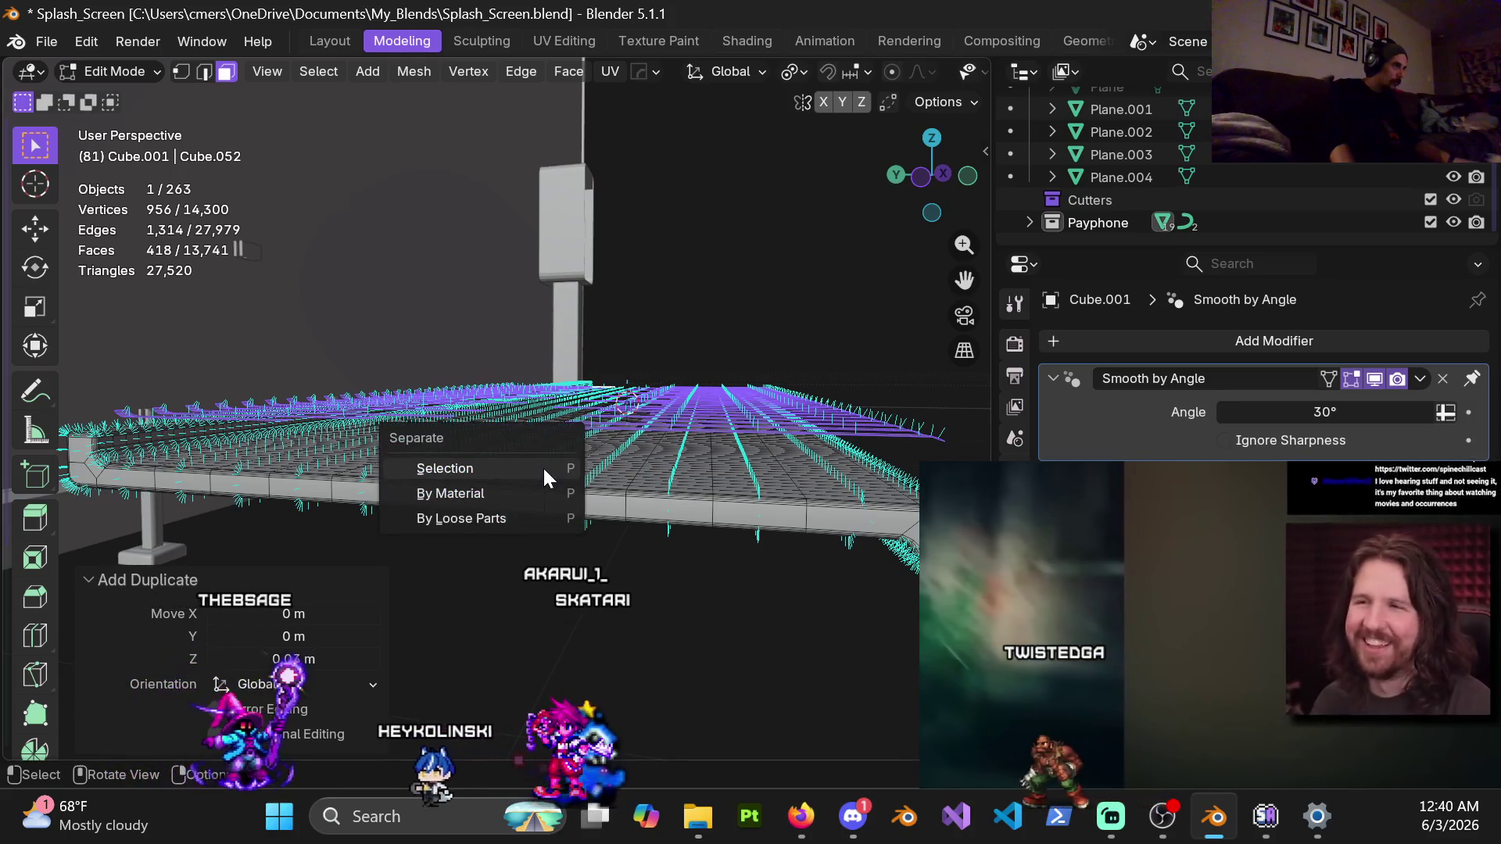
click(543, 466)
middle_drag(542, 466, 663, 537)
Switch to Cube.051 in Edit Mode and select all of its strip geometry
key(ctrl+Tab)
key(Tab)
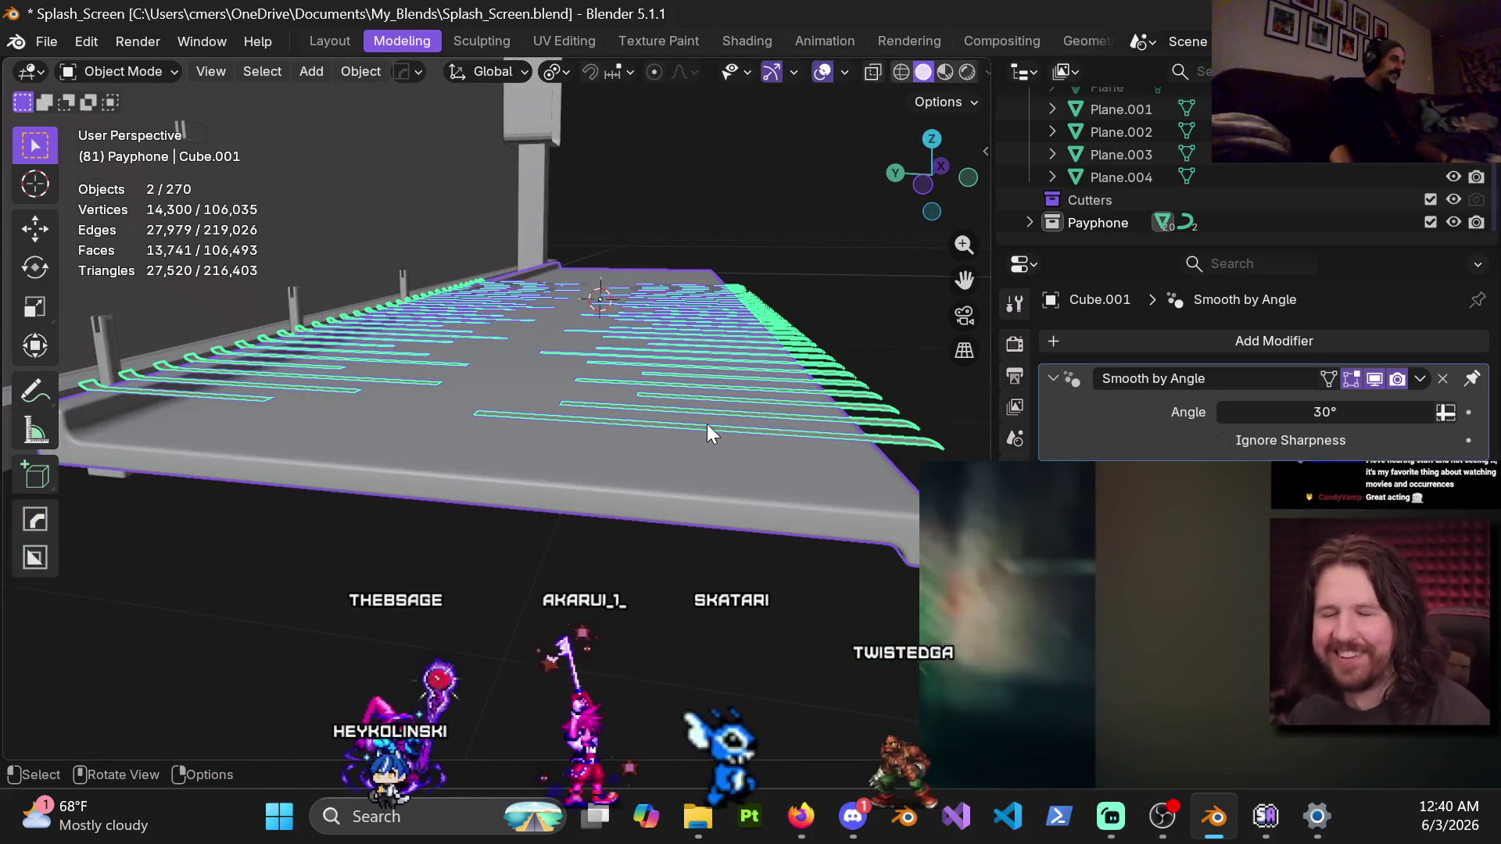
click(706, 424)
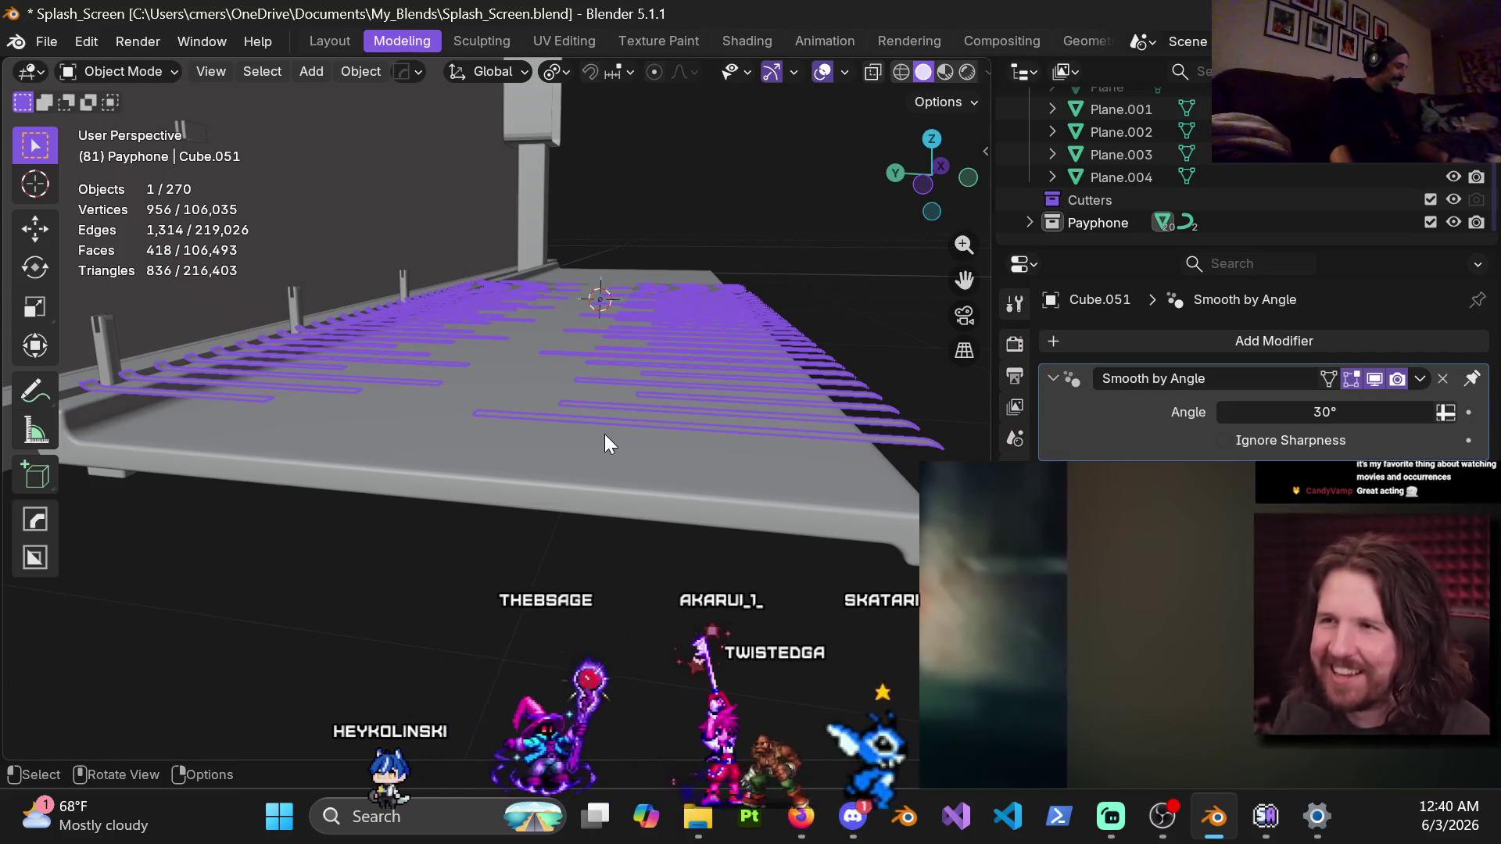
key(Tab)
key(a)
mouse_move(687, 509)
middle_down()
mouse_move(595, 506)
mouse_move(661, 549)
mouse_move(713, 454)
mouse_move(691, 511)
mouse_move(667, 441)
middle_up()
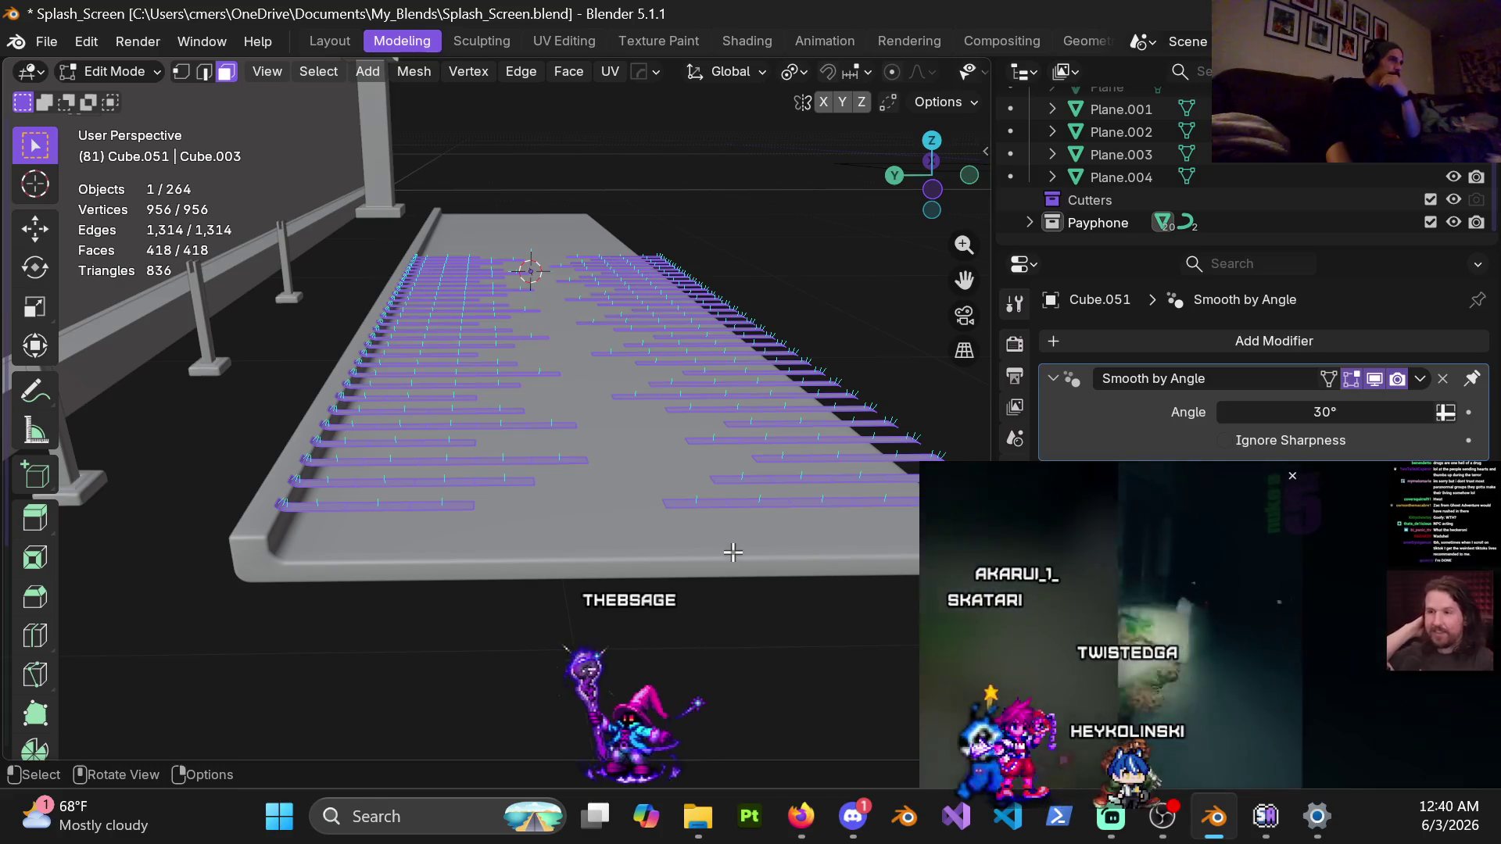
scroll(724, 573, down, 3)
mouse_move(741, 537)
middle_down()
mouse_move(706, 655)
mouse_move(665, 610)
middle_up()
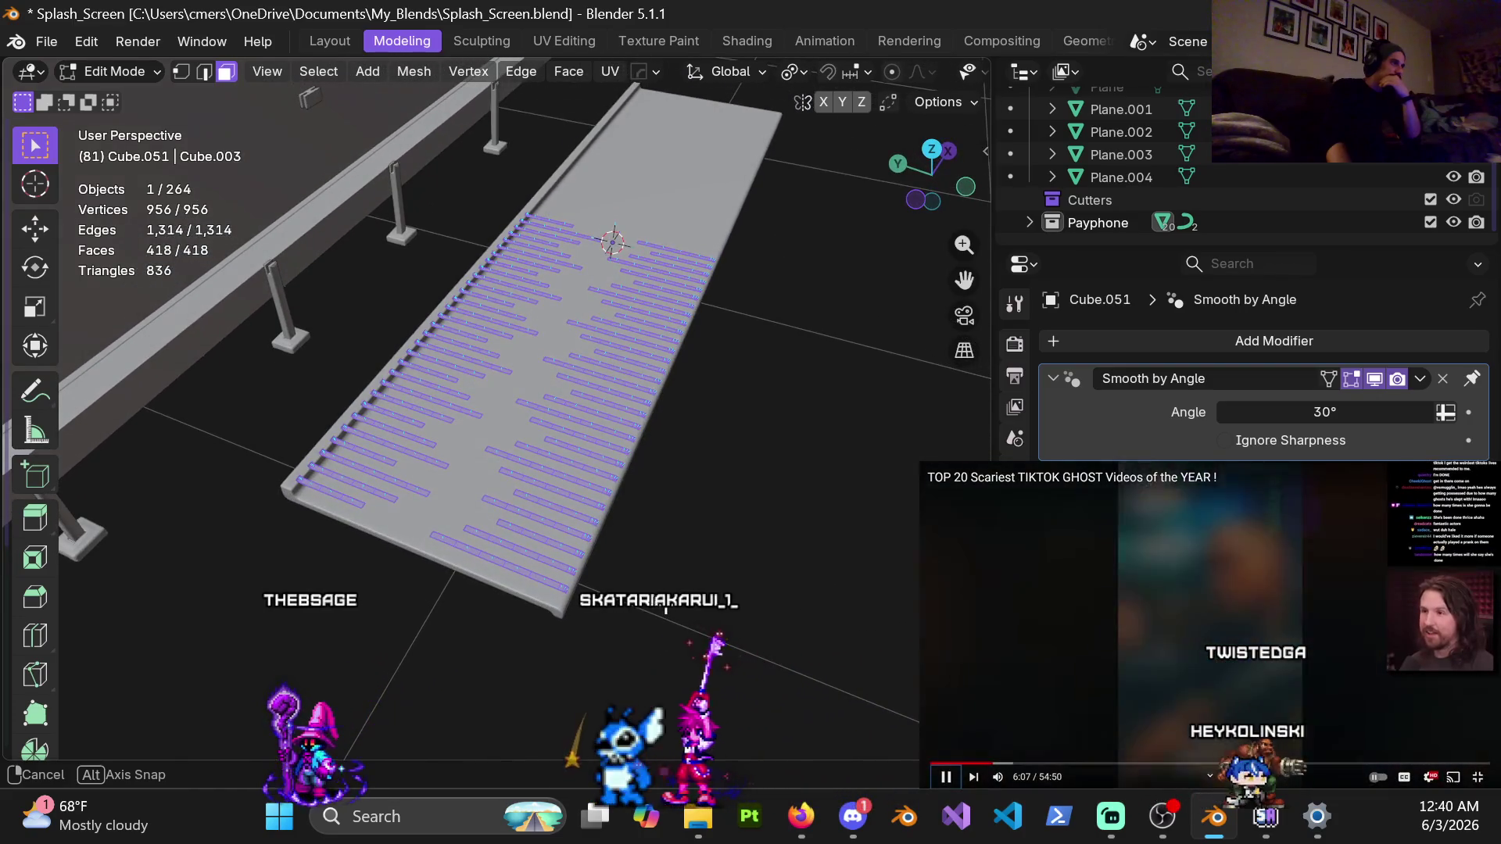
Extrude the Cube.051 strip faces −0.083439 m along Z into solid cutter blocks
mouse_move(665, 611)
middle_down()
mouse_move(570, 628)
mouse_move(684, 569)
mouse_move(741, 506)
mouse_move(701, 436)
middle_up()
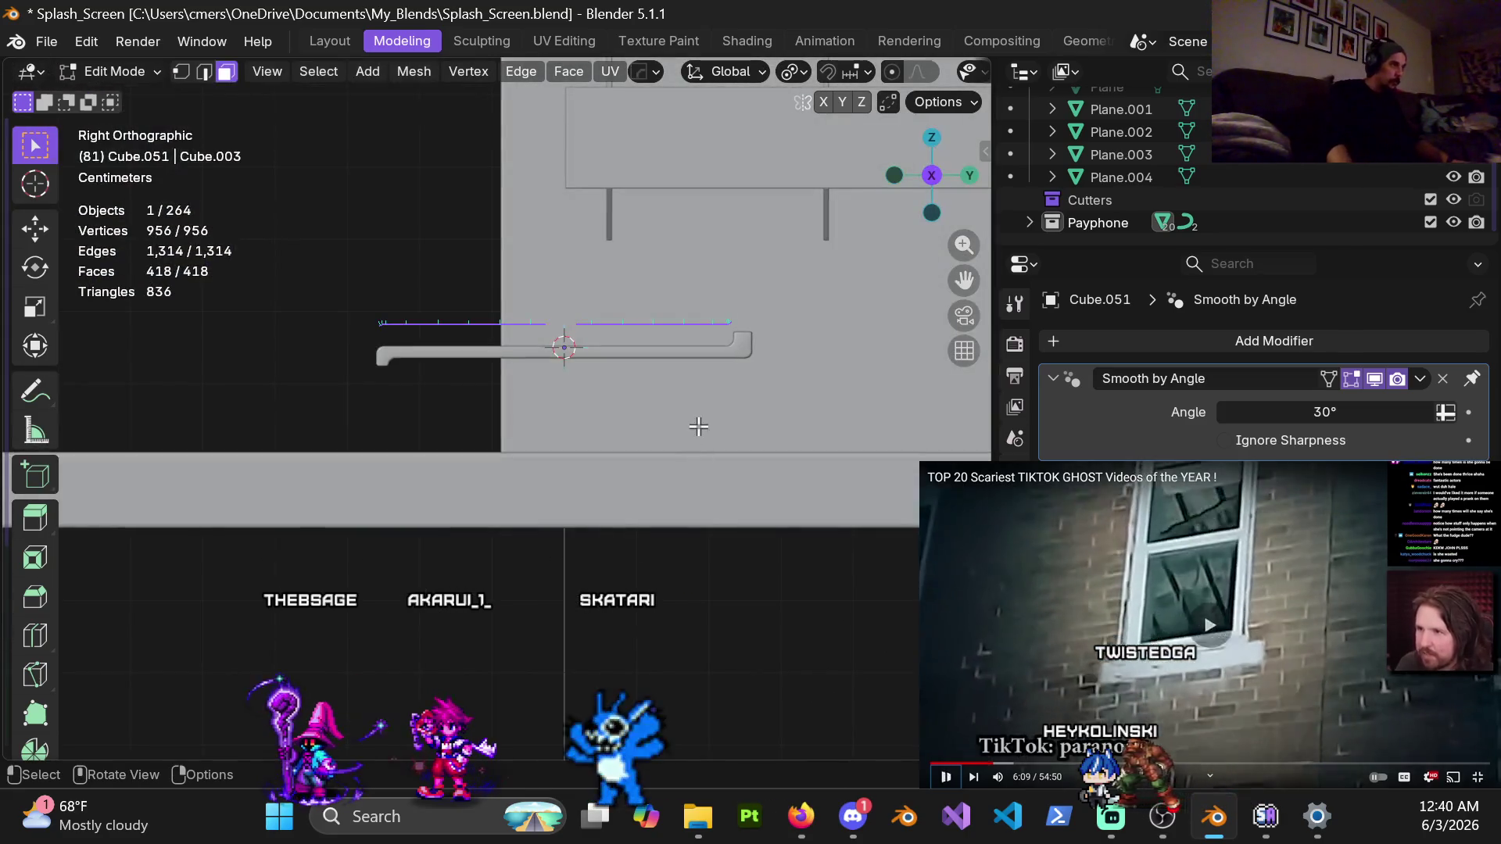
key(shift+d)
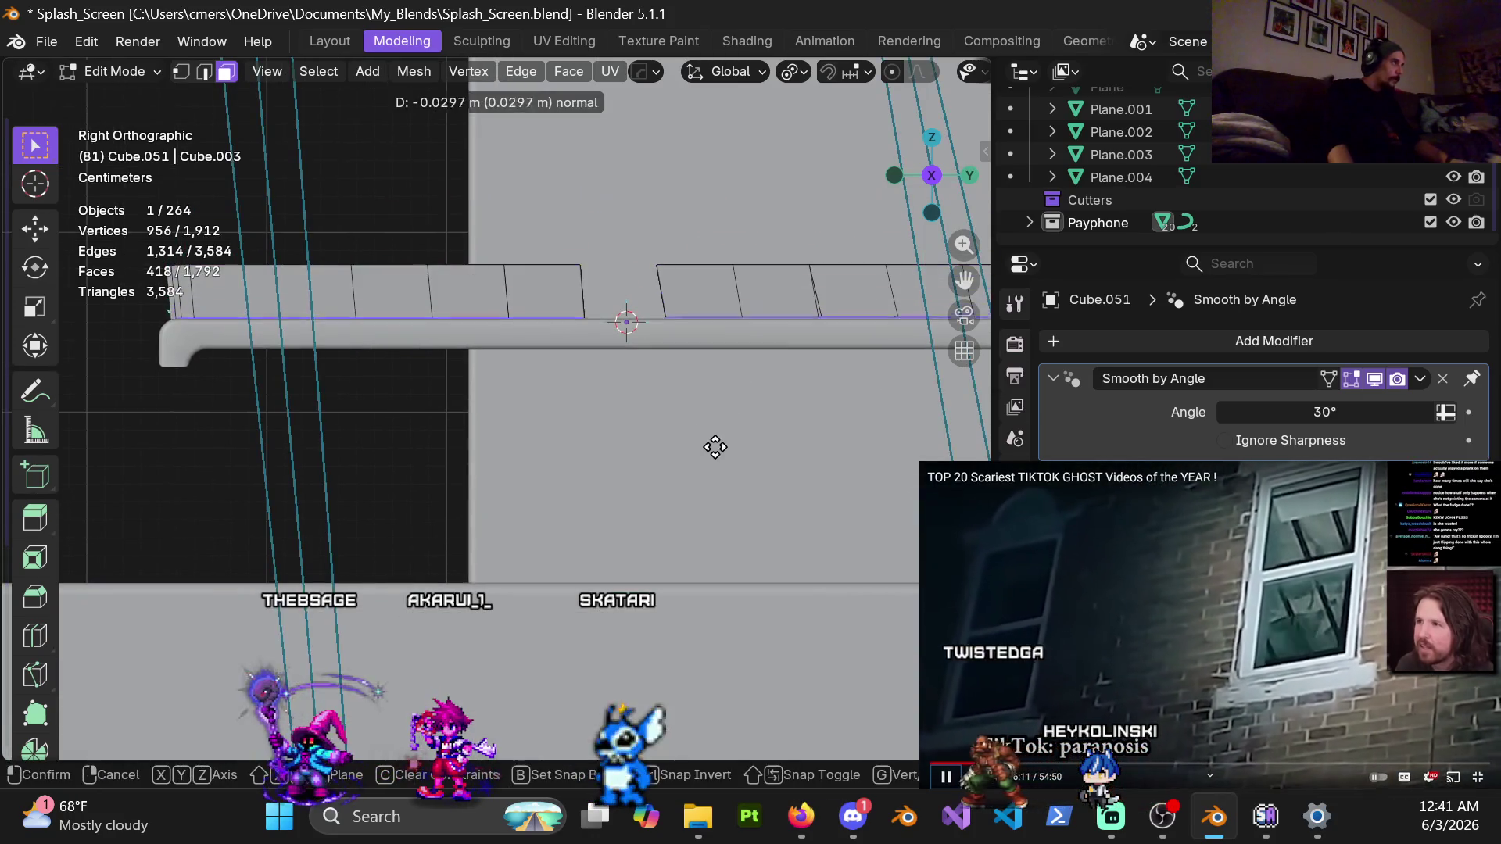
key(z)
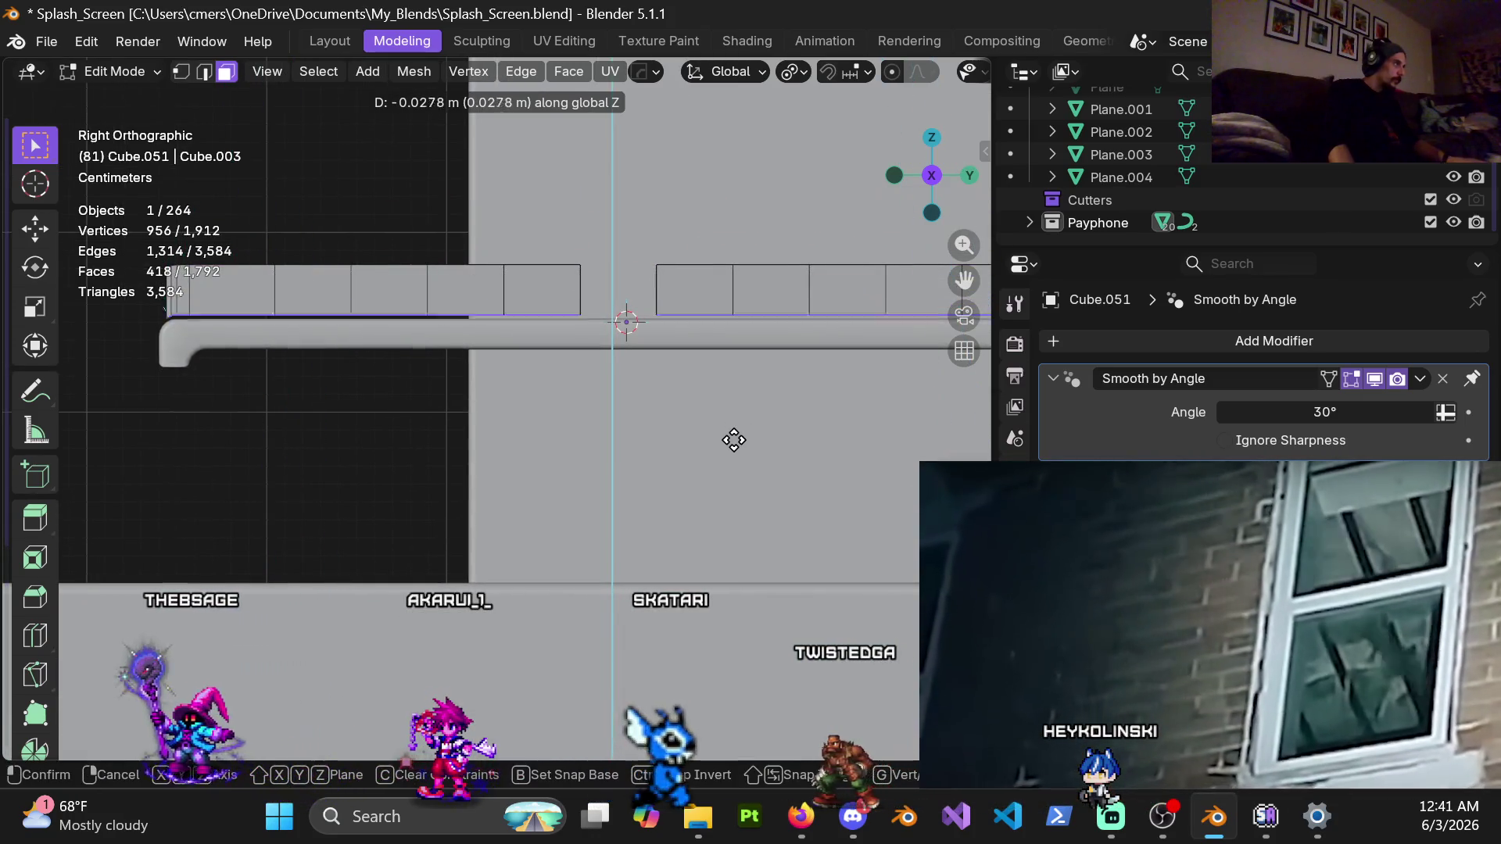
click(717, 517)
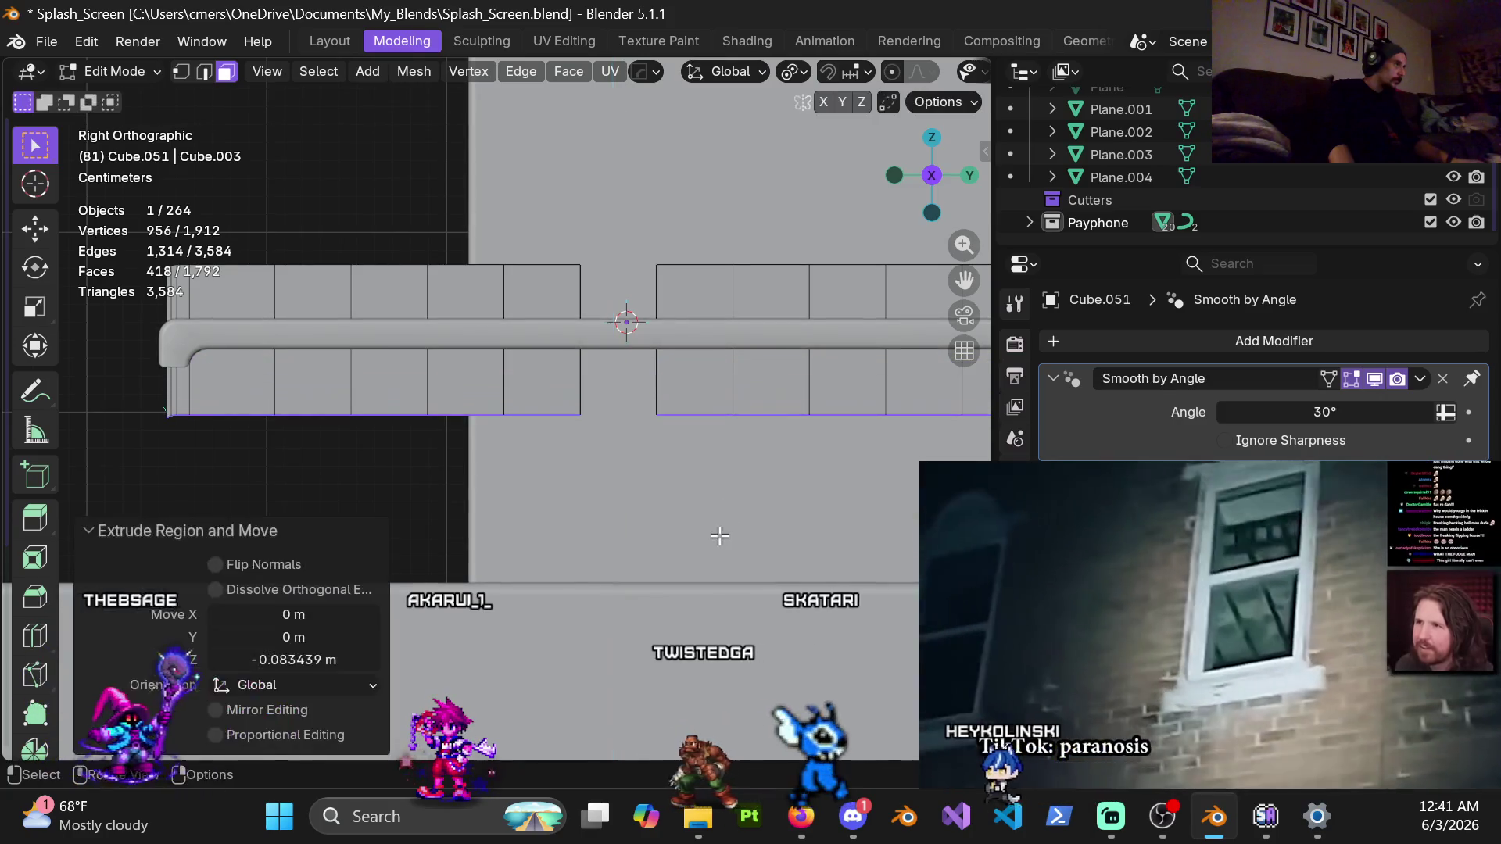
mouse_move(718, 529)
middle_down()
mouse_move(676, 392)
mouse_move(612, 403)
mouse_move(537, 463)
mouse_move(476, 407)
middle_up()
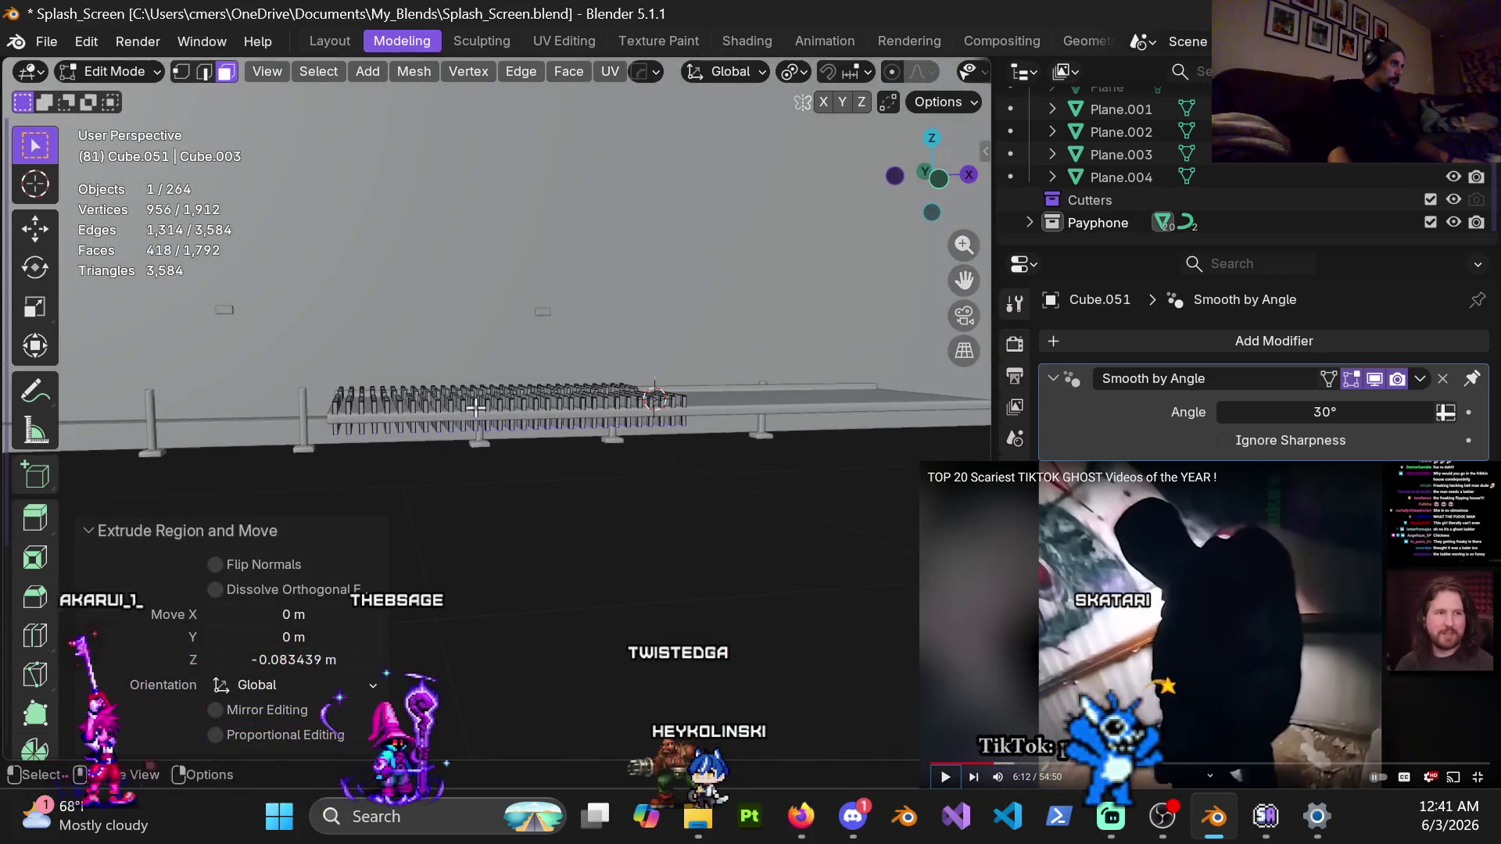
middle_drag(632, 412, 541, 430)
key(Tab)
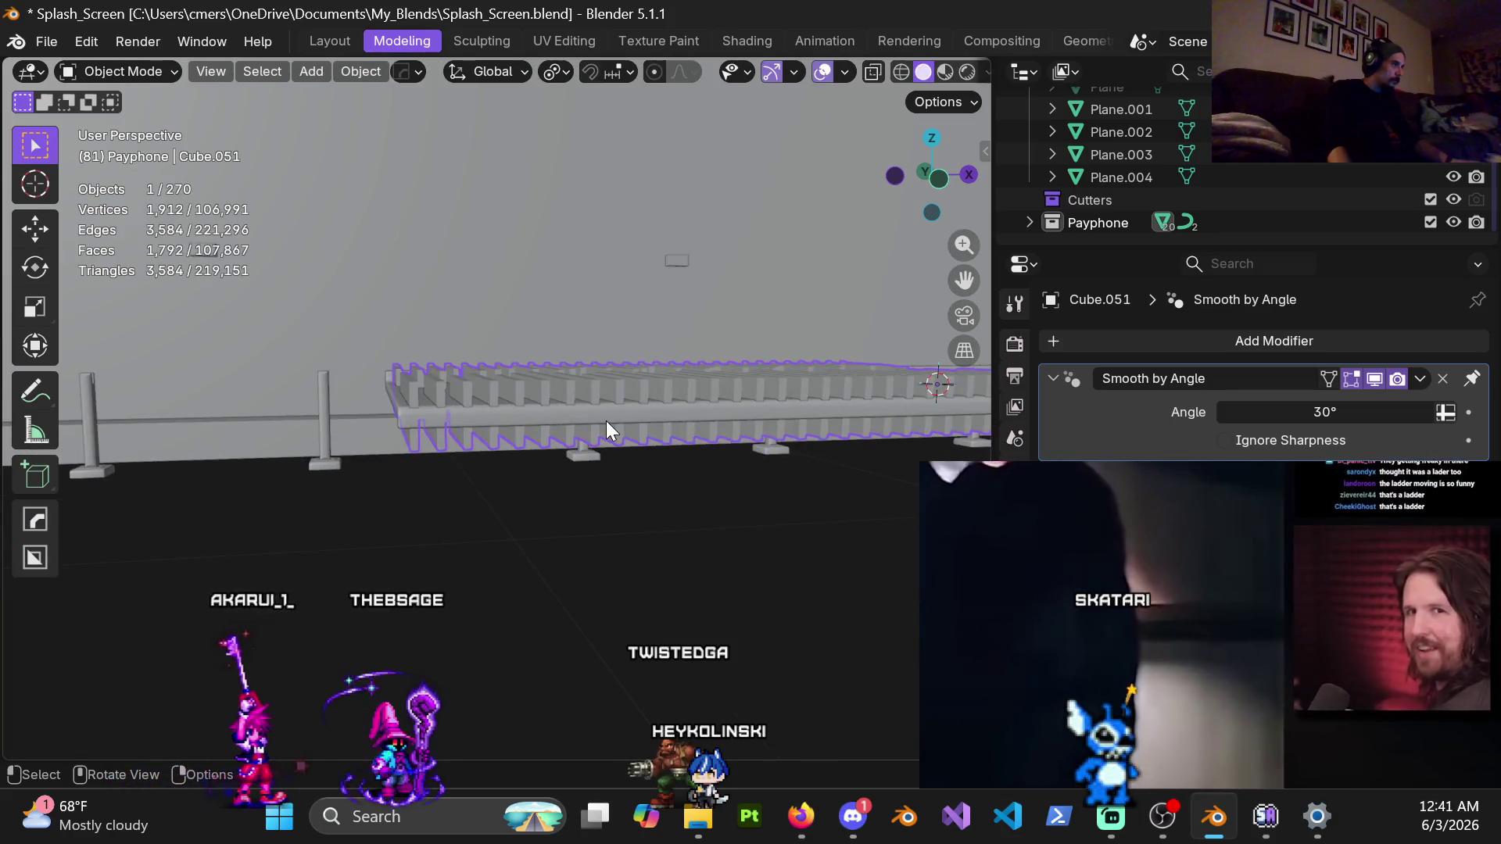
key(a)
click(613, 394)
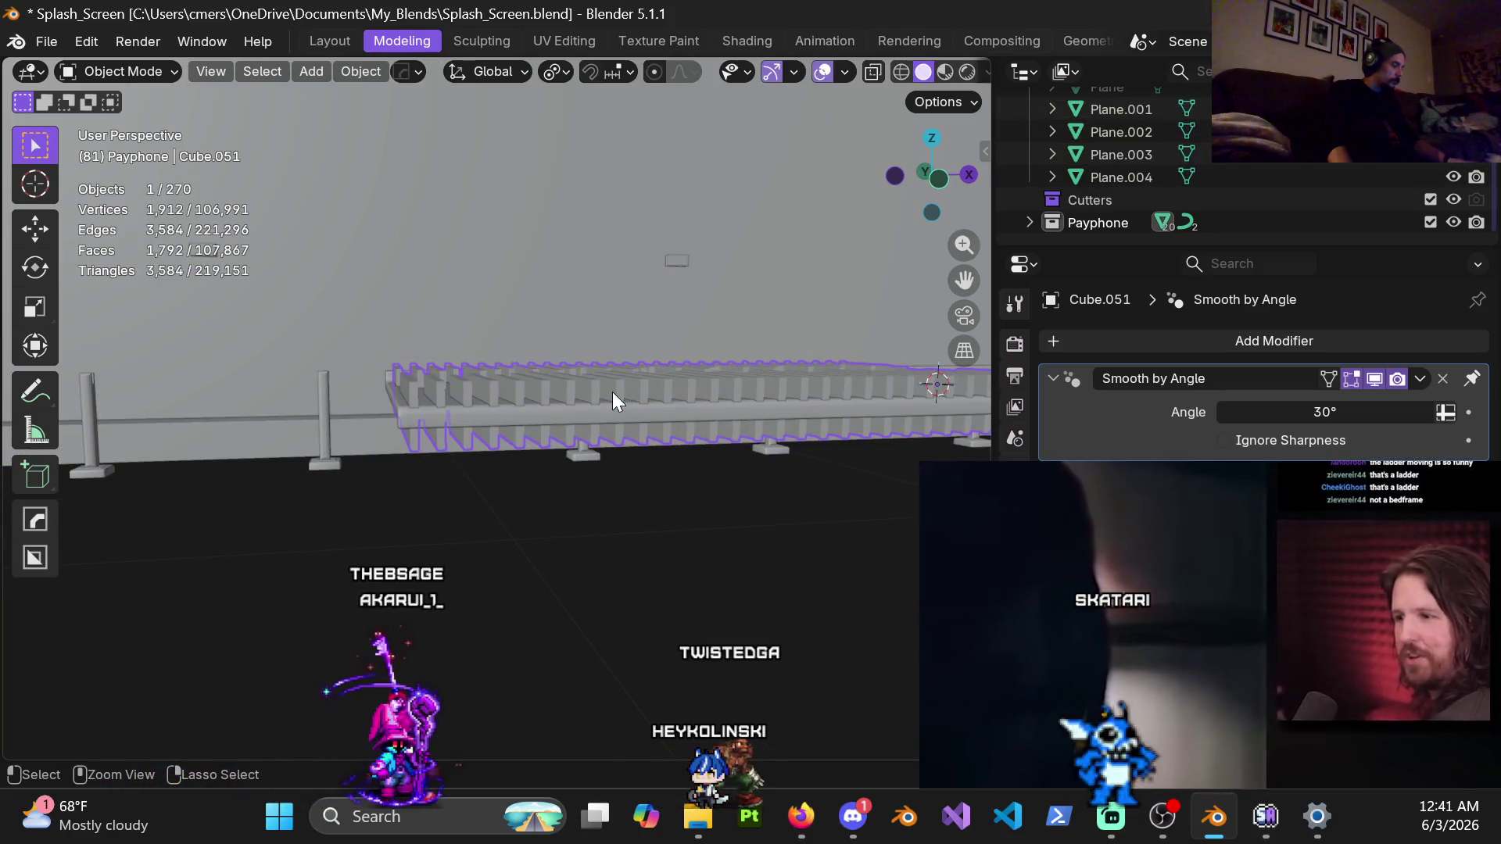
key(ctrl+a)
click(612, 392)
mouse_move(669, 391)
middle_down()
mouse_move(527, 402)
mouse_move(847, 464)
middle_up()
scroll(851, 463, up, 5)
mouse_move(526, 408)
middle_down()
mouse_move(551, 397)
mouse_move(501, 410)
middle_up()
scroll(500, 410, down, 3)
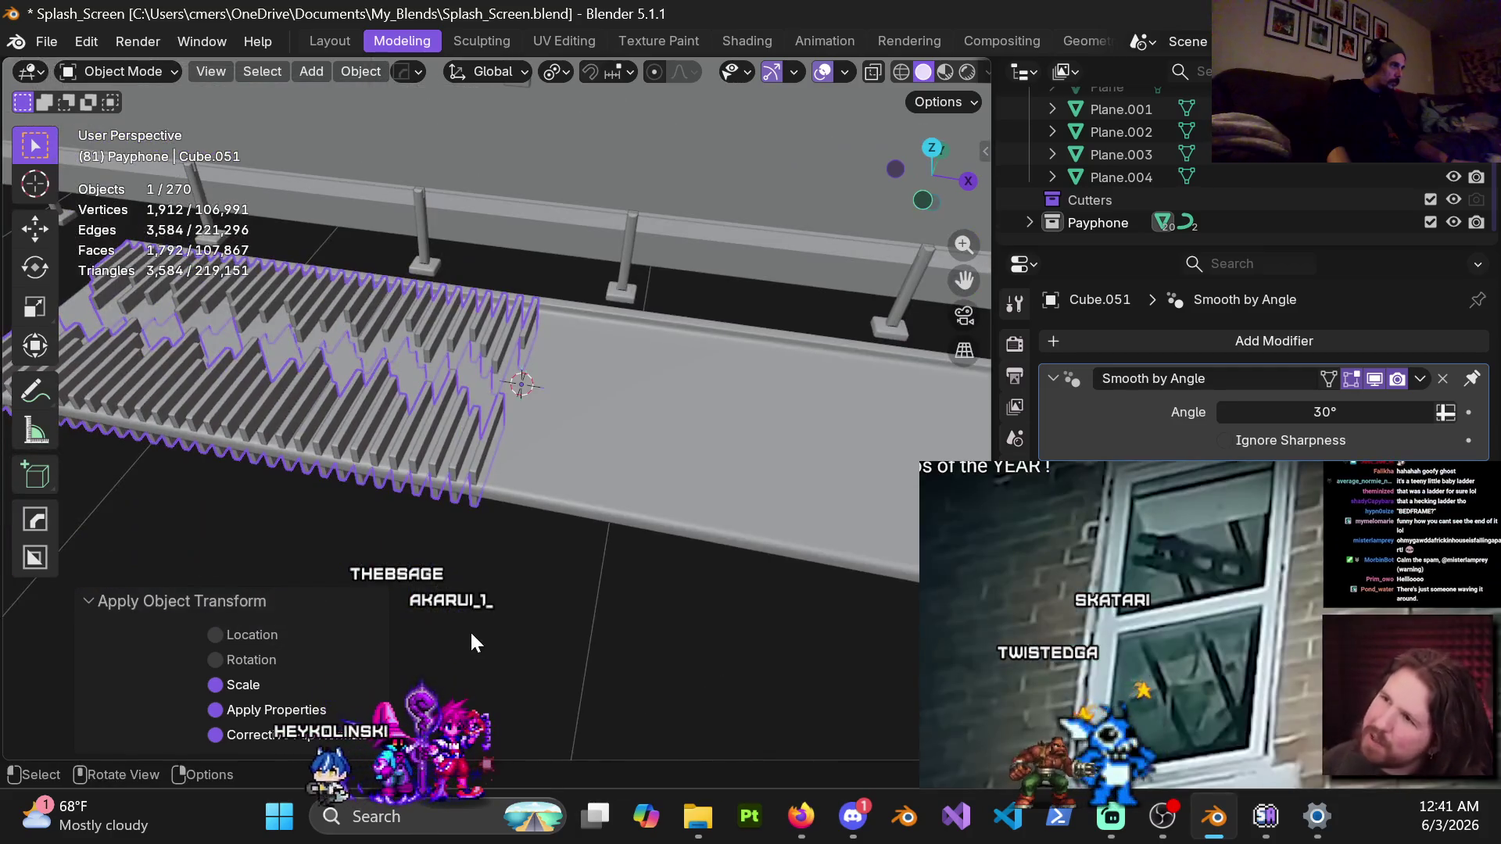
mouse_move(588, 515)
middle_down()
mouse_move(450, 311)
mouse_move(630, 478)
middle_up()
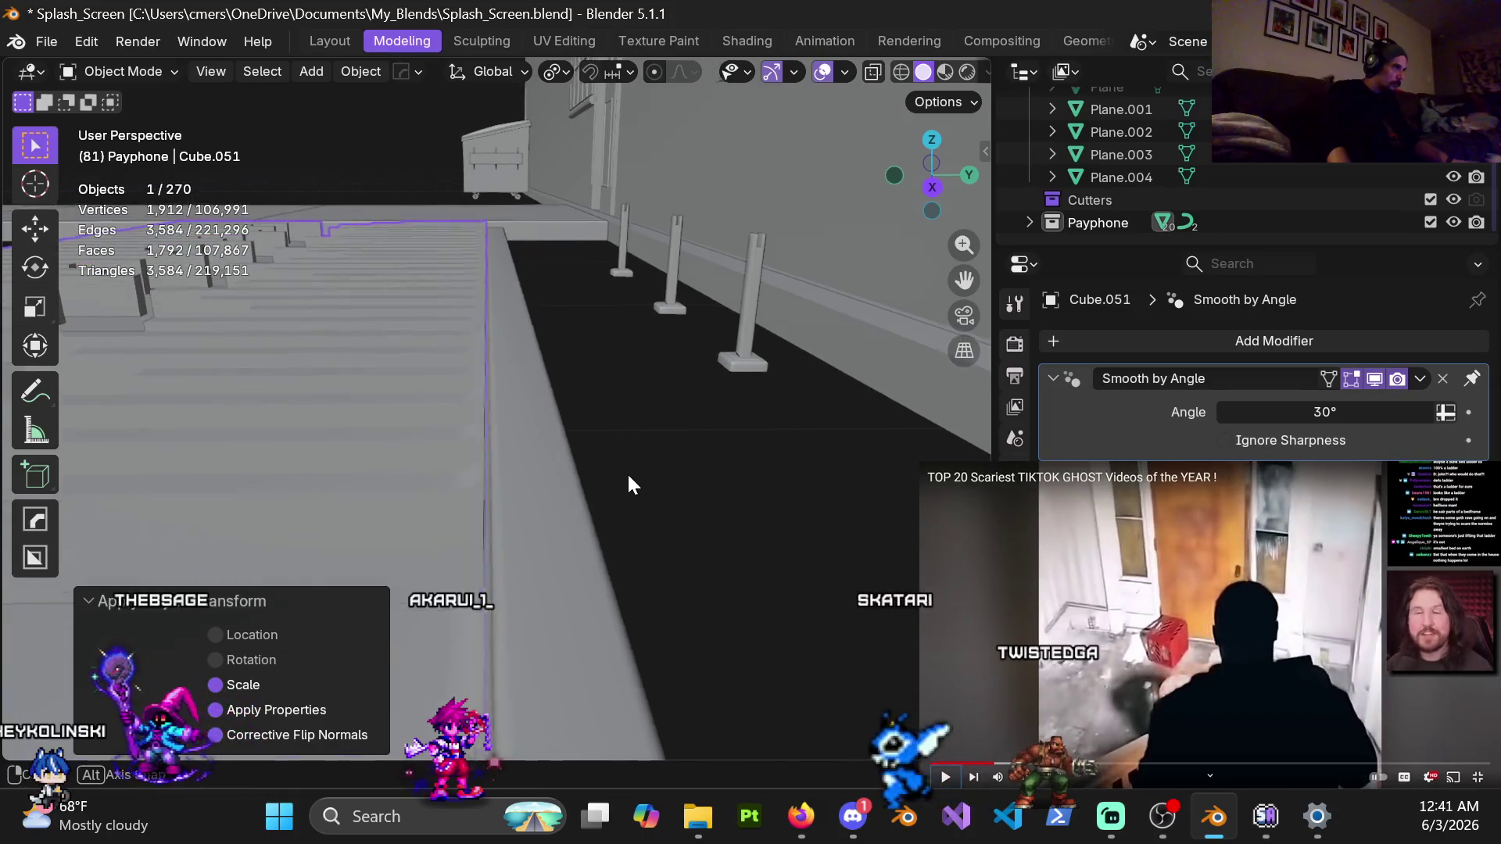
mouse_move(629, 477)
middle_down()
mouse_move(622, 433)
mouse_move(616, 584)
middle_up()
click(619, 471)
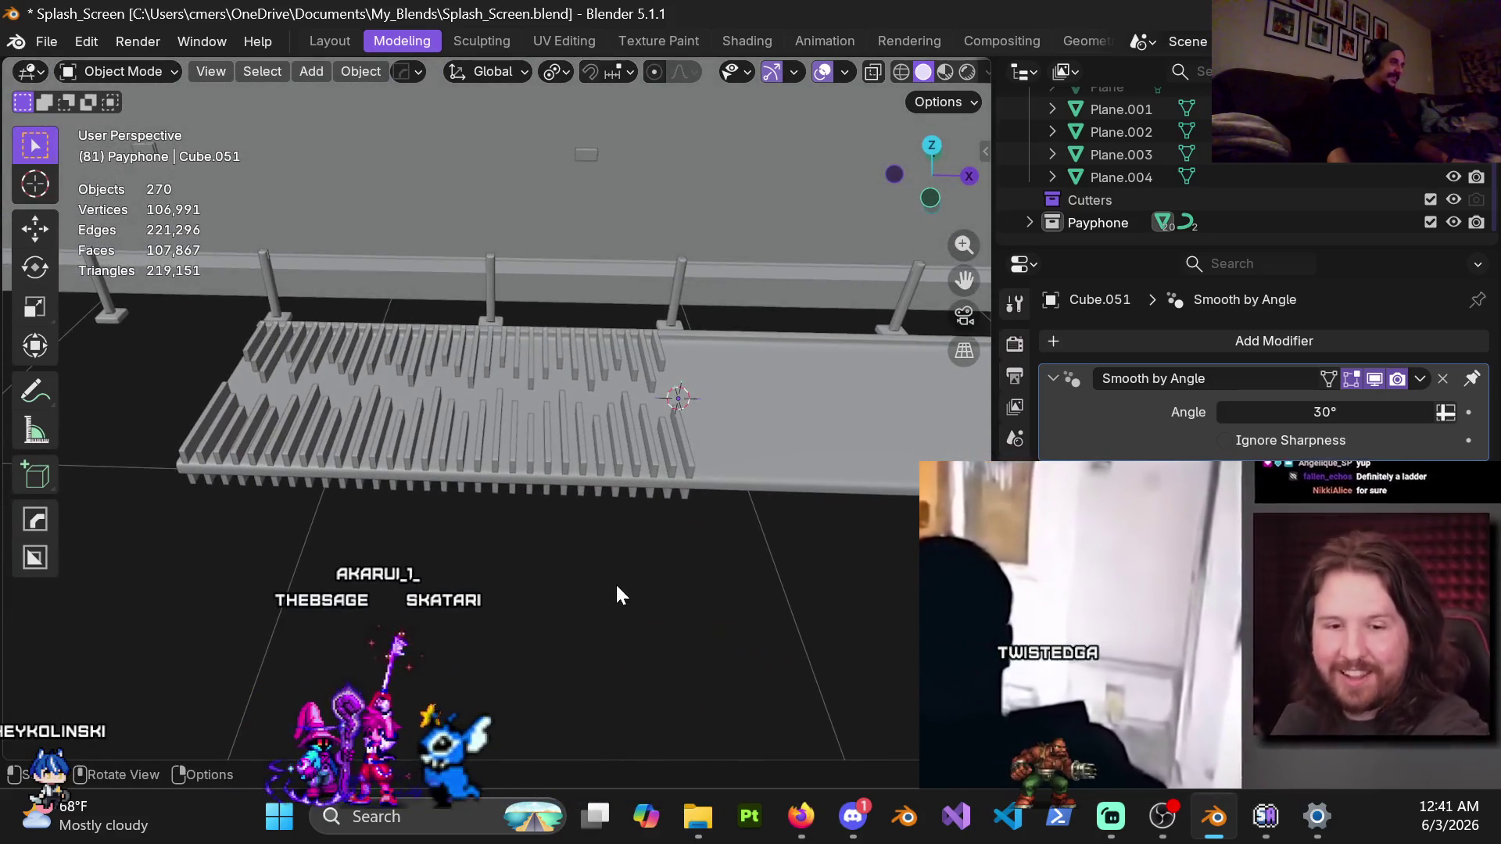
Select the Cube.001 walkway and add a Boolean modifier, left on Difference with the Exact solver
click(724, 444)
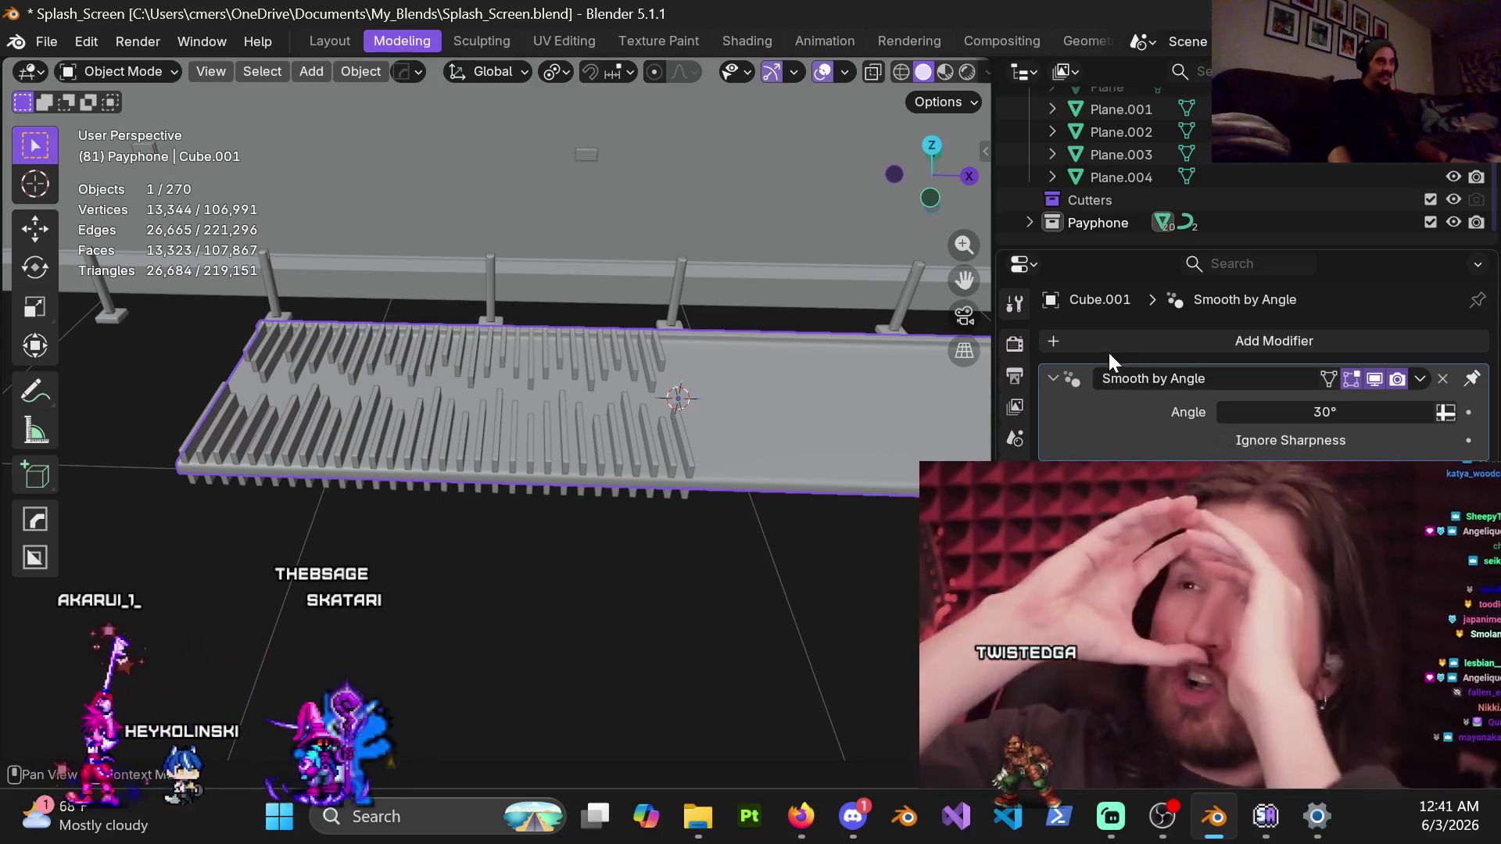
click(1096, 345)
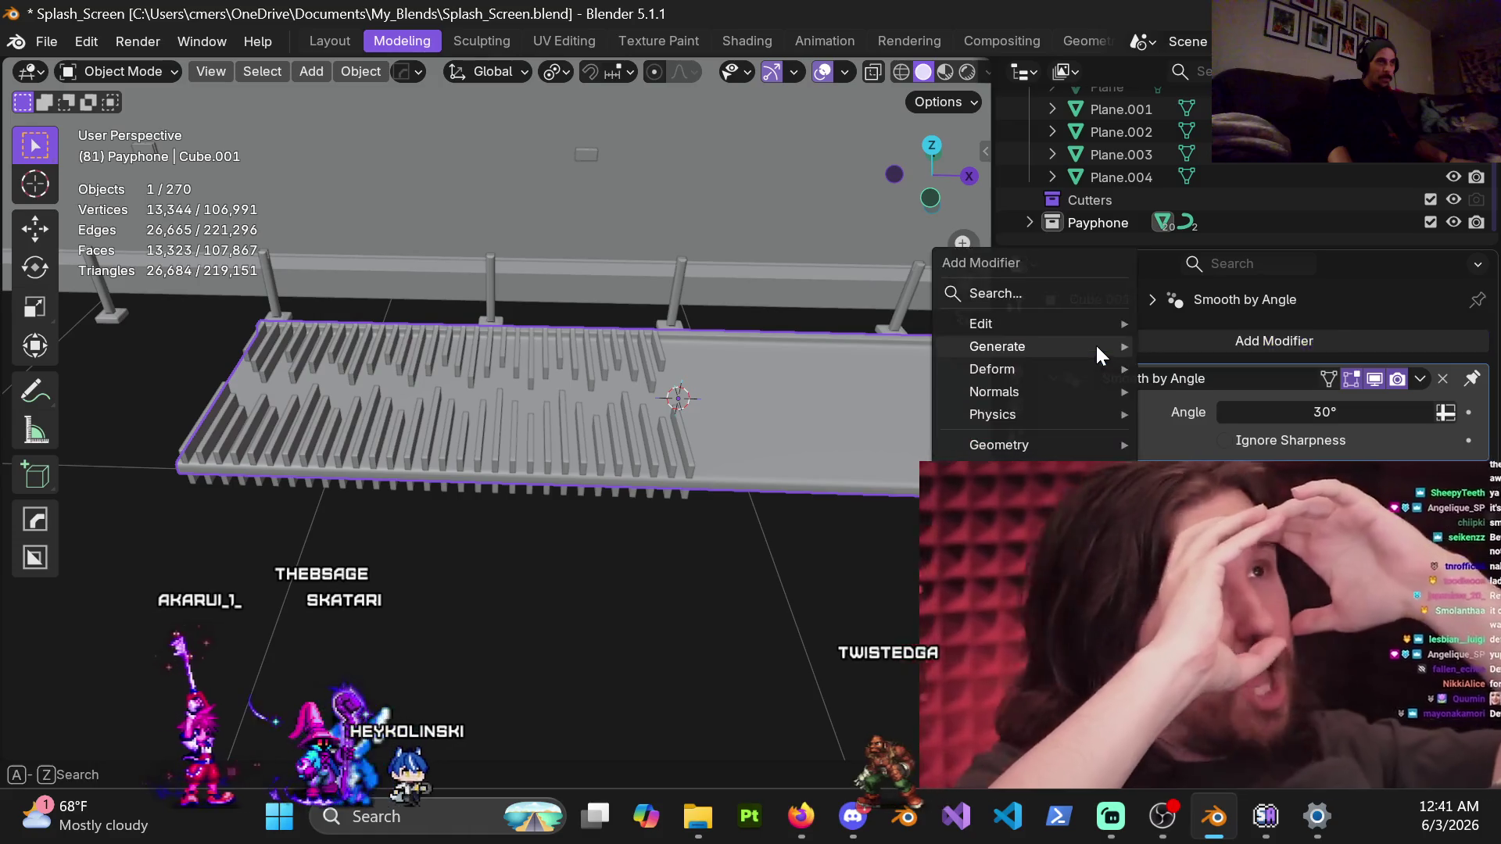
mouse_move(1095, 346)
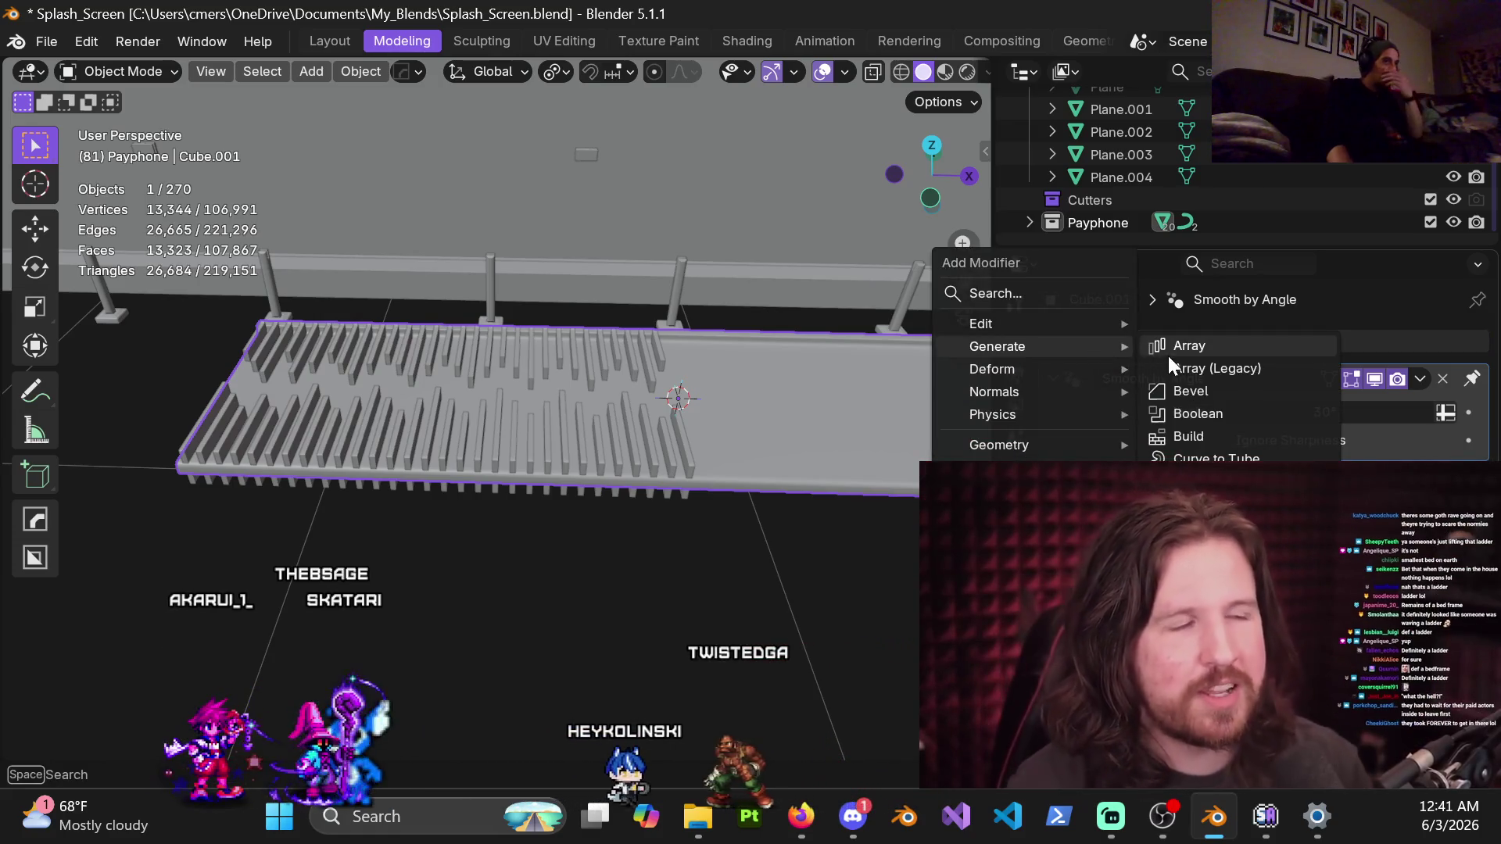
scroll(1170, 360, down, 2)
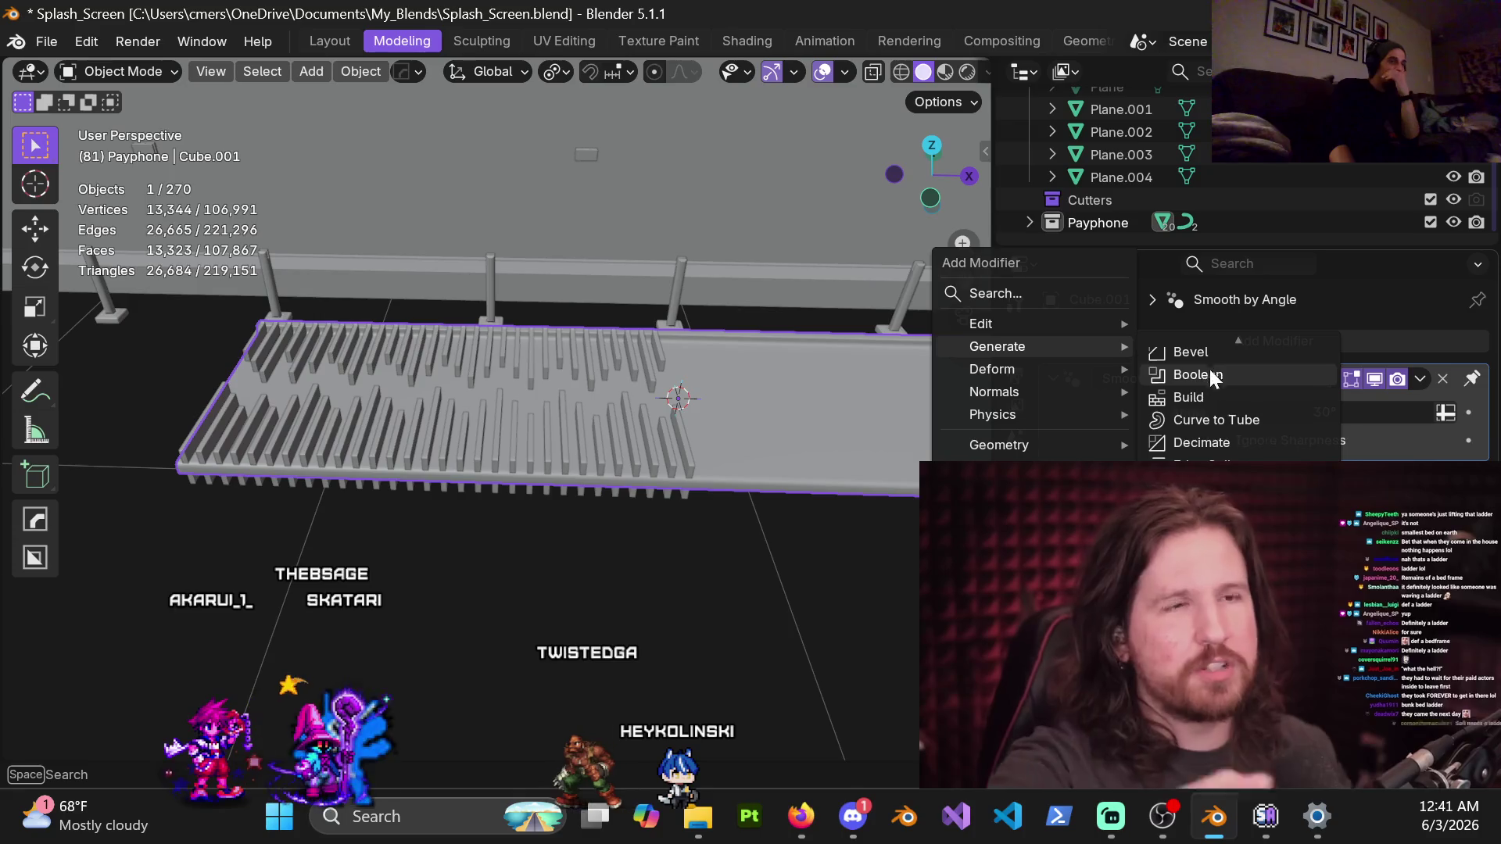
scroll(1201, 423, up, 2)
click(1202, 423)
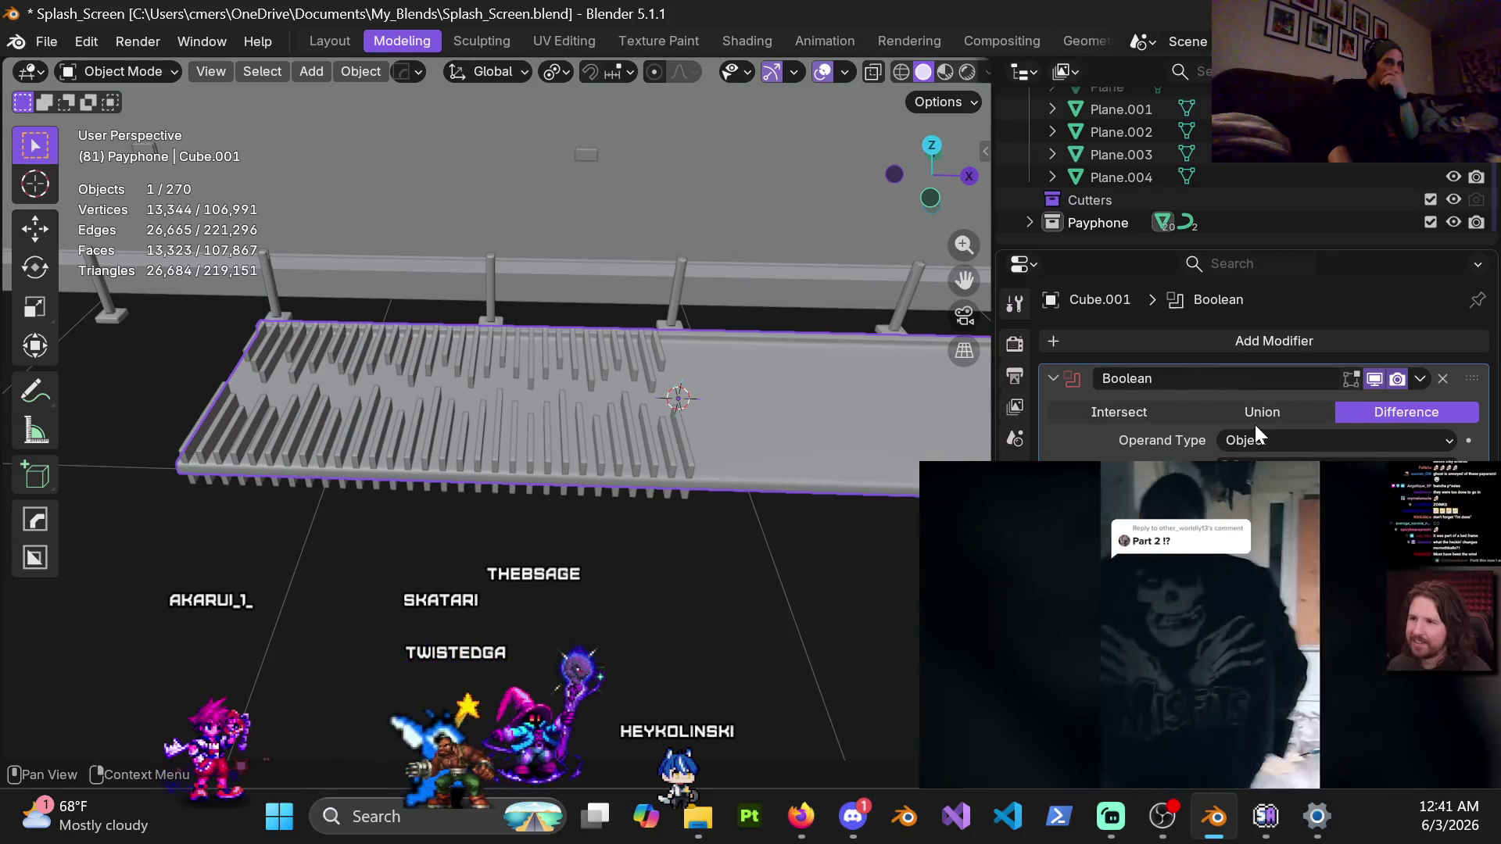
mouse_move(1345, 641)
mouse_move(1353, 731)
mouse_down()
mouse_move(854, 734)
mouse_move(865, 756)
mouse_up()
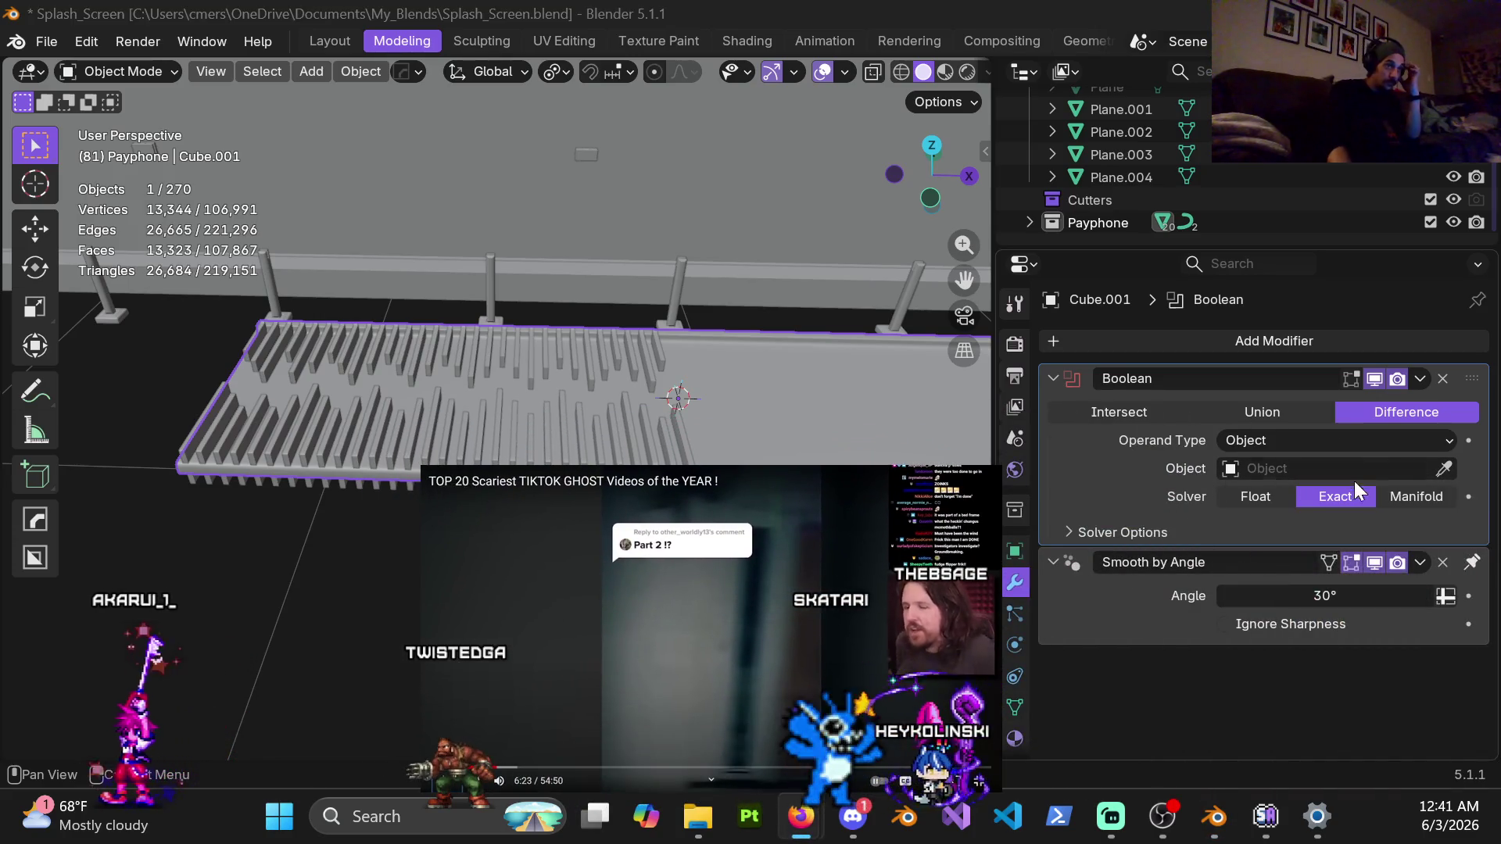
middle_drag(703, 369, 580, 381)
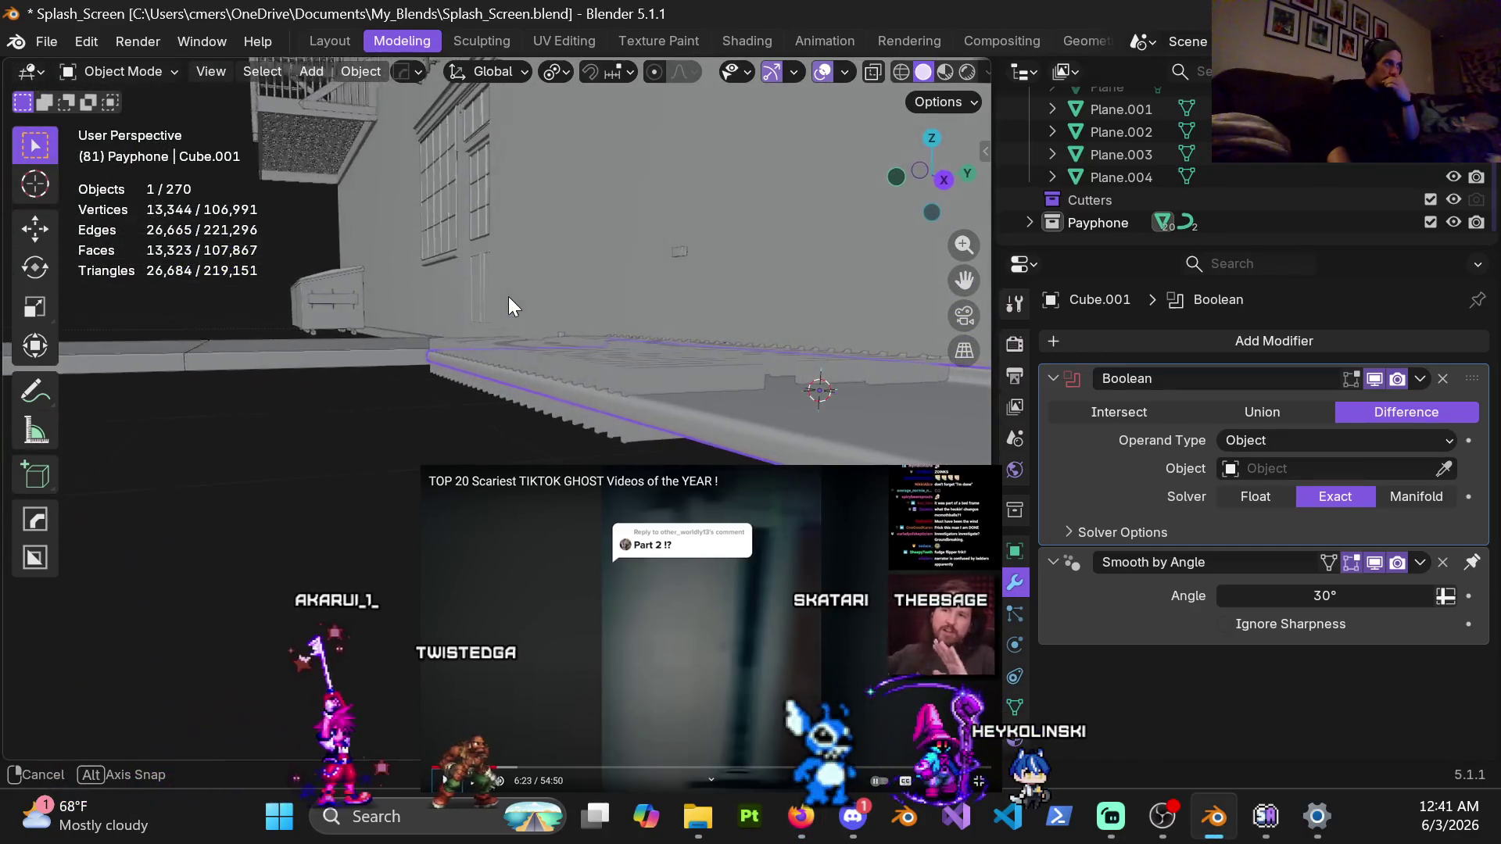
scroll(678, 342, up, 1)
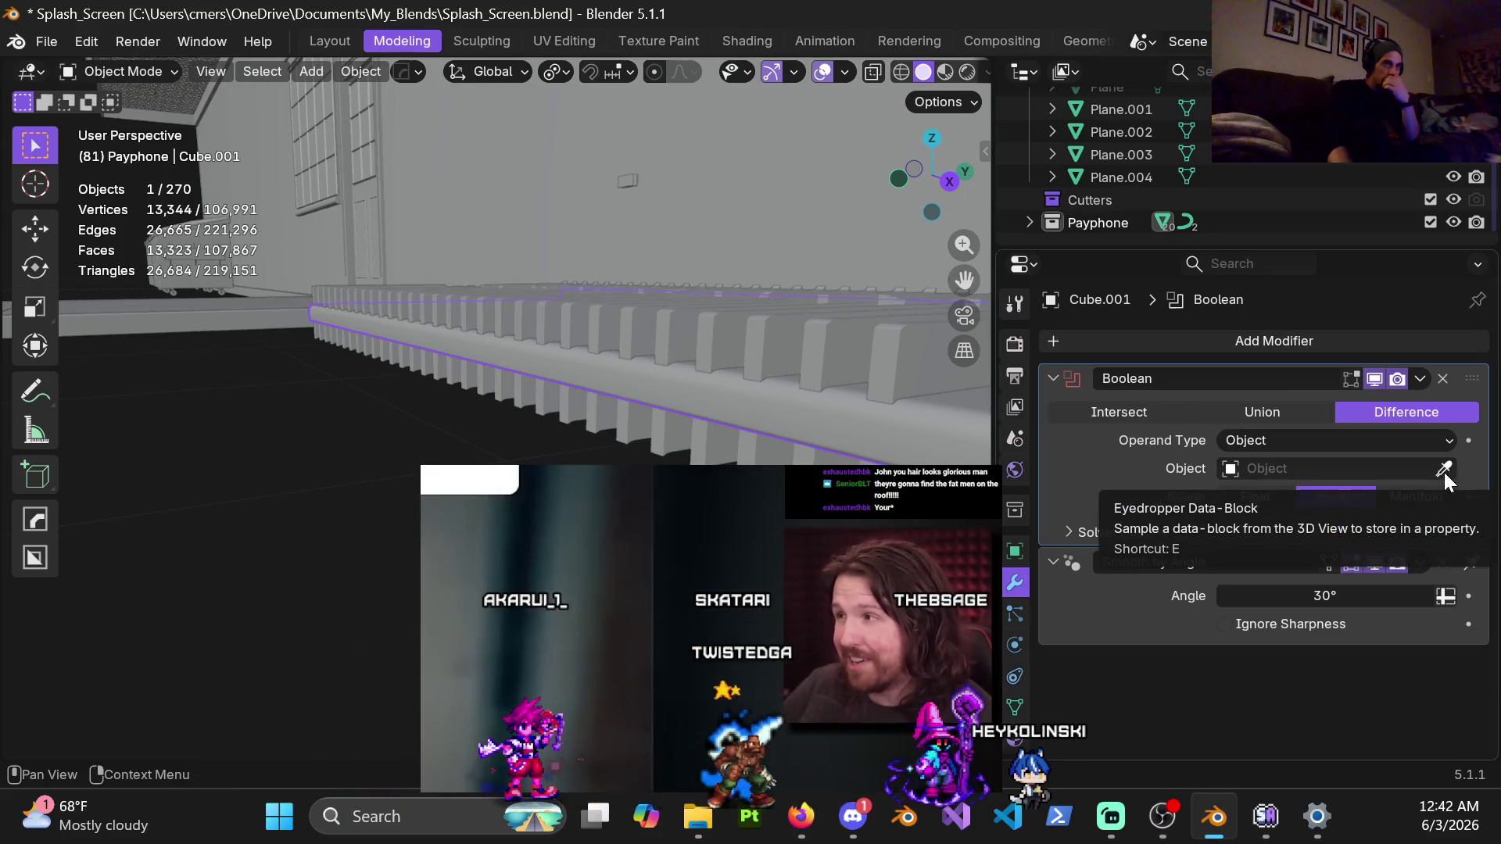
Set Cube.051 as the Boolean object, switch the solver to Manifold, and apply the cut
click(1444, 469)
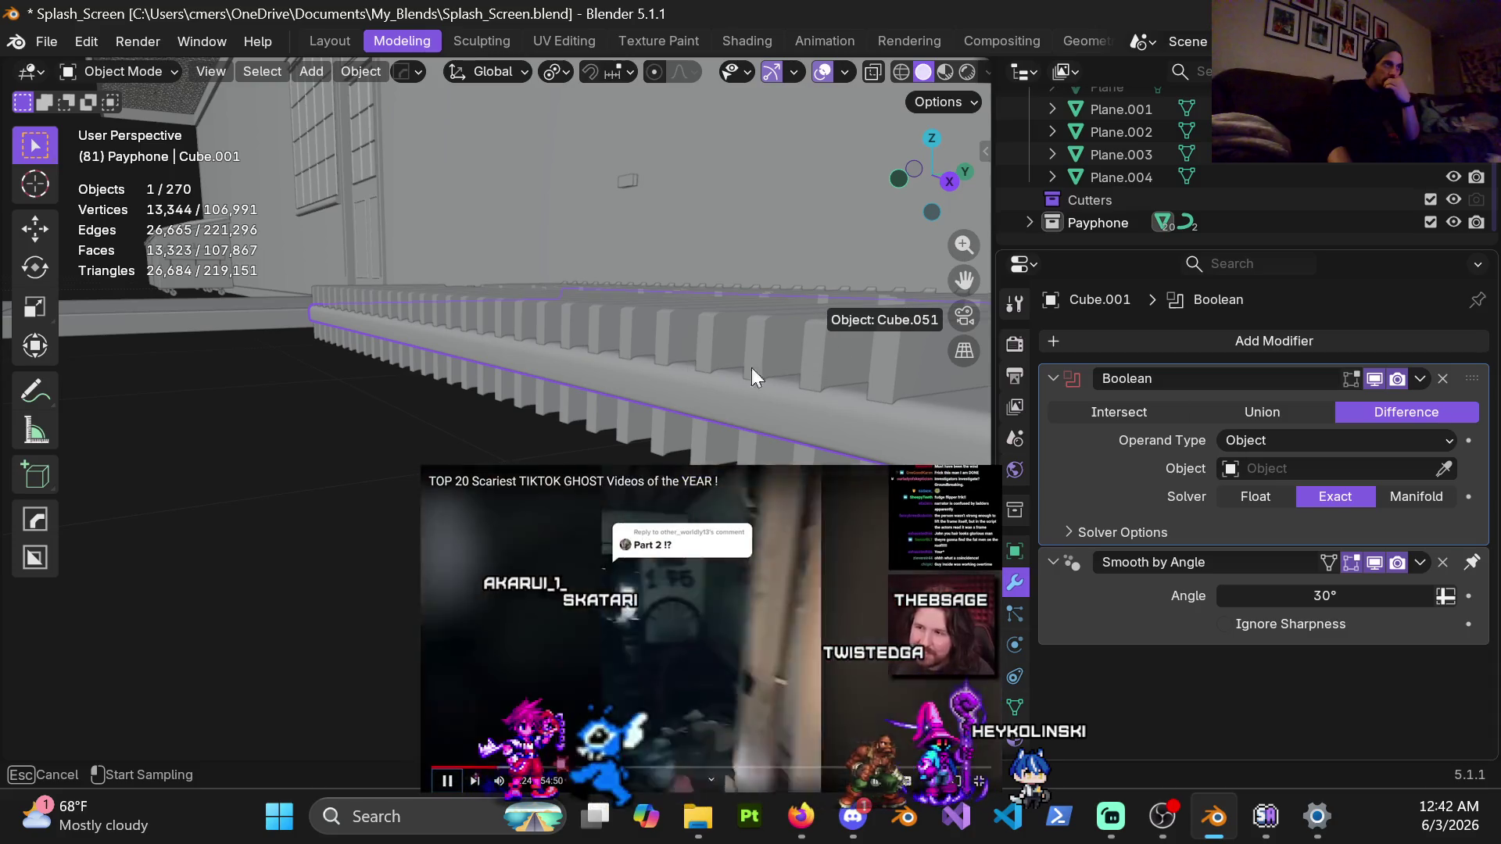
click(710, 363)
middle_drag(739, 369, 718, 368)
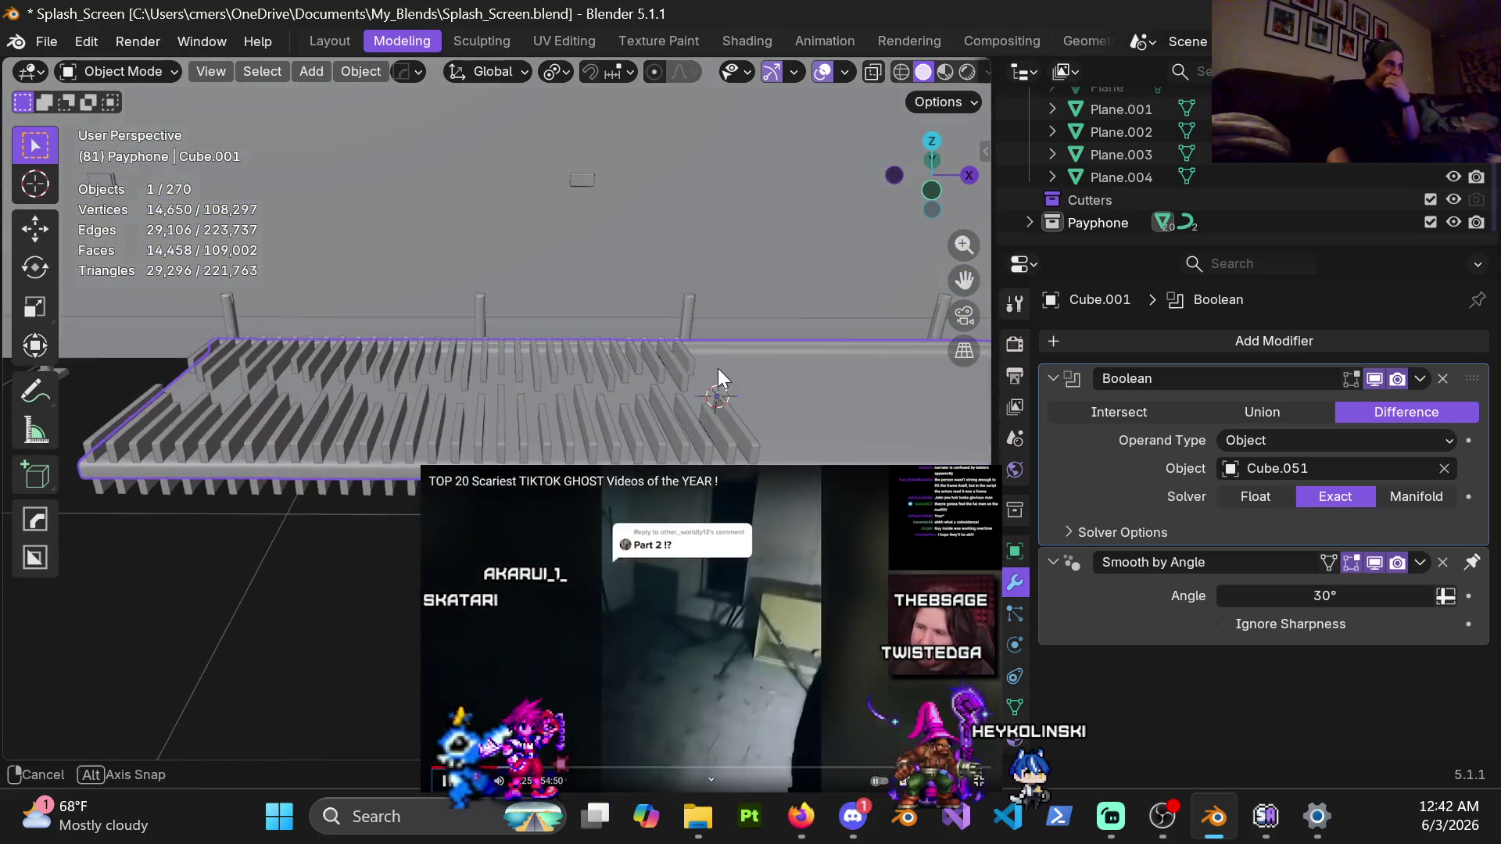
drag(709, 661, 738, 661)
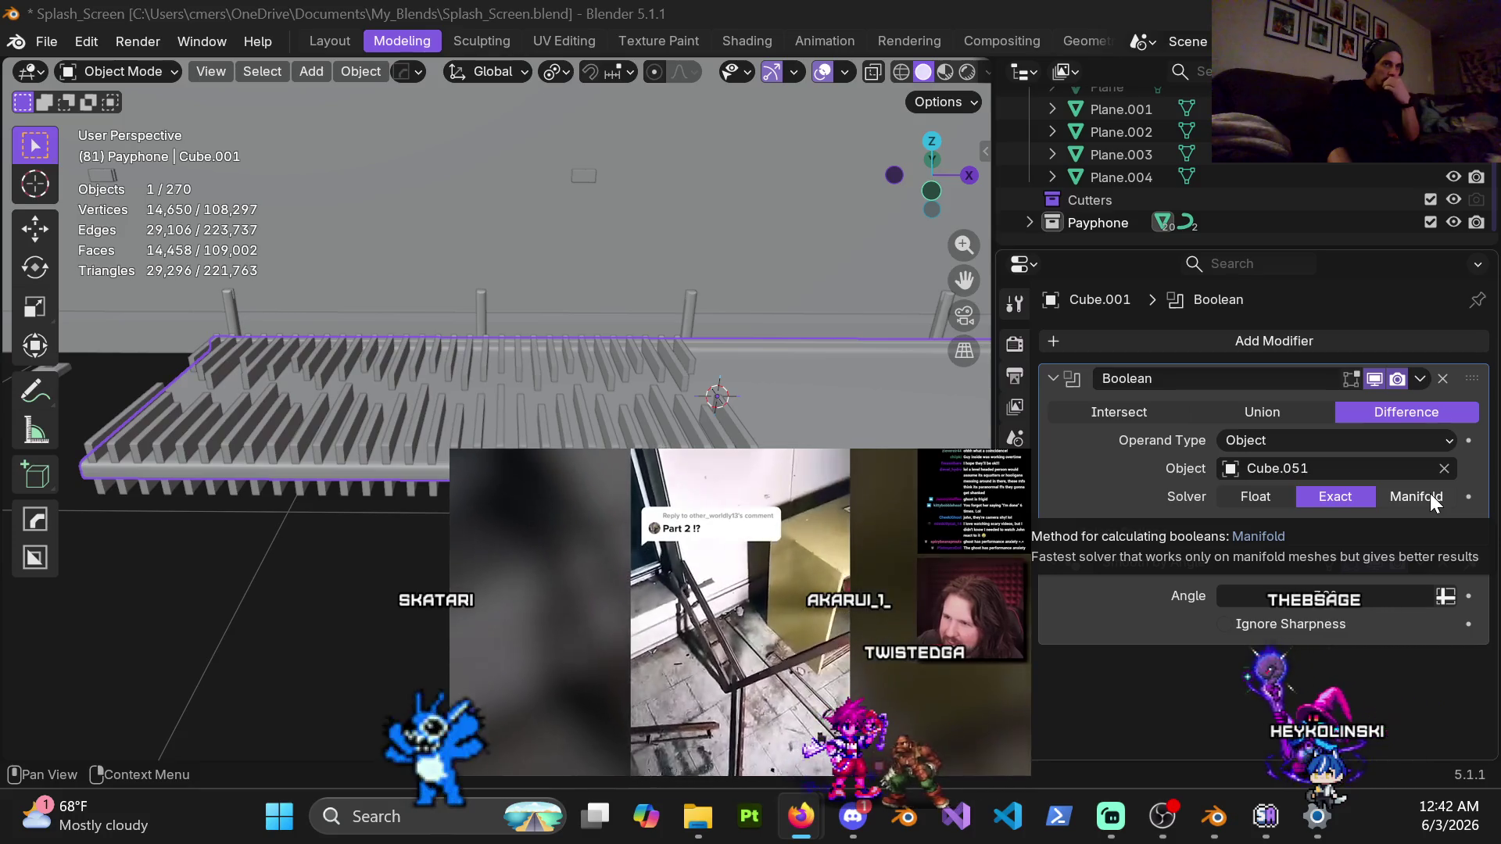
click(1400, 498)
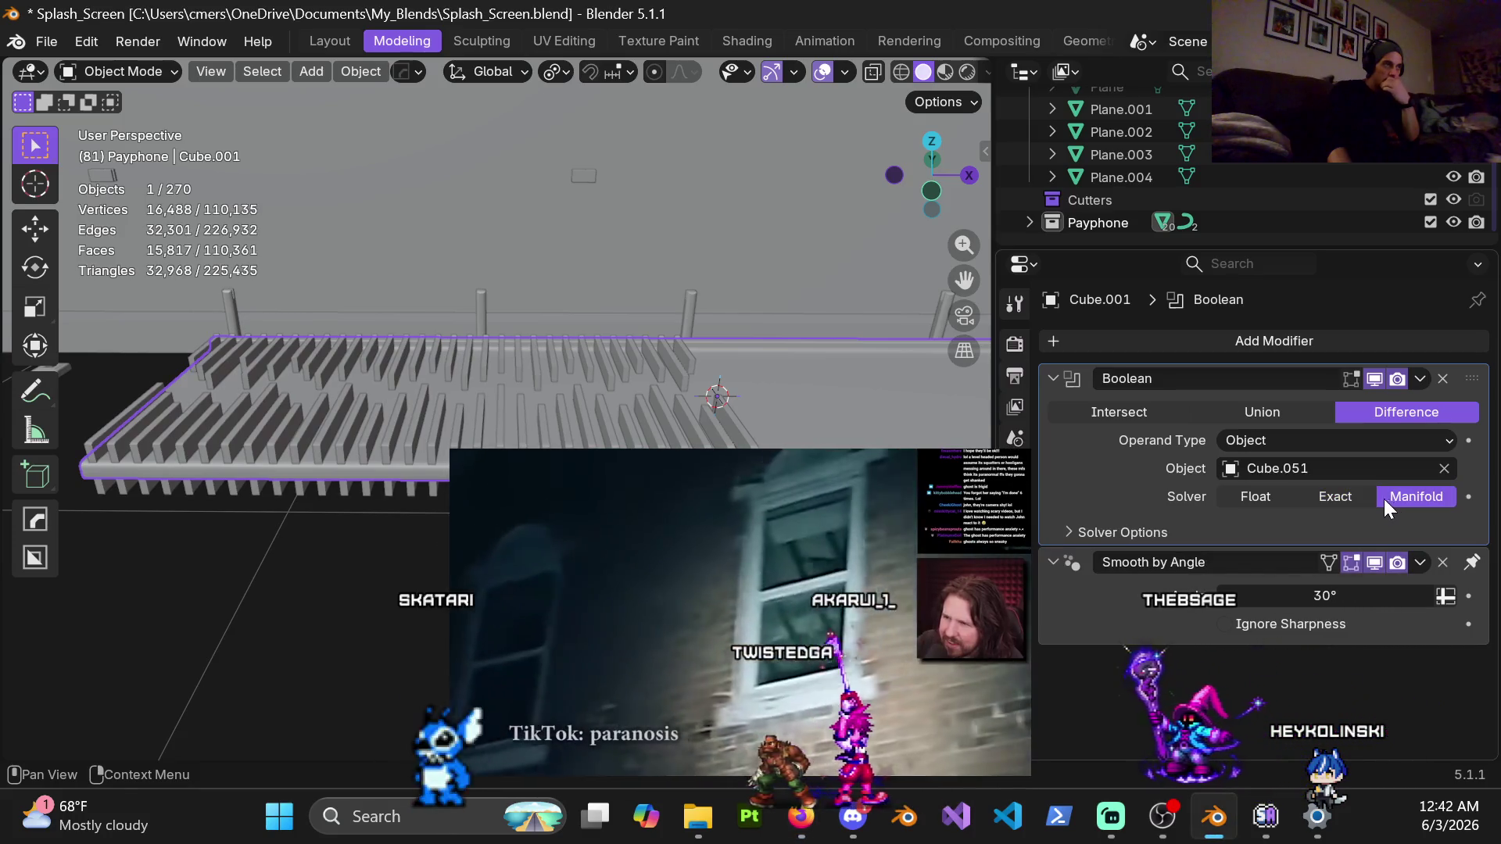
middle_drag(626, 359, 591, 384)
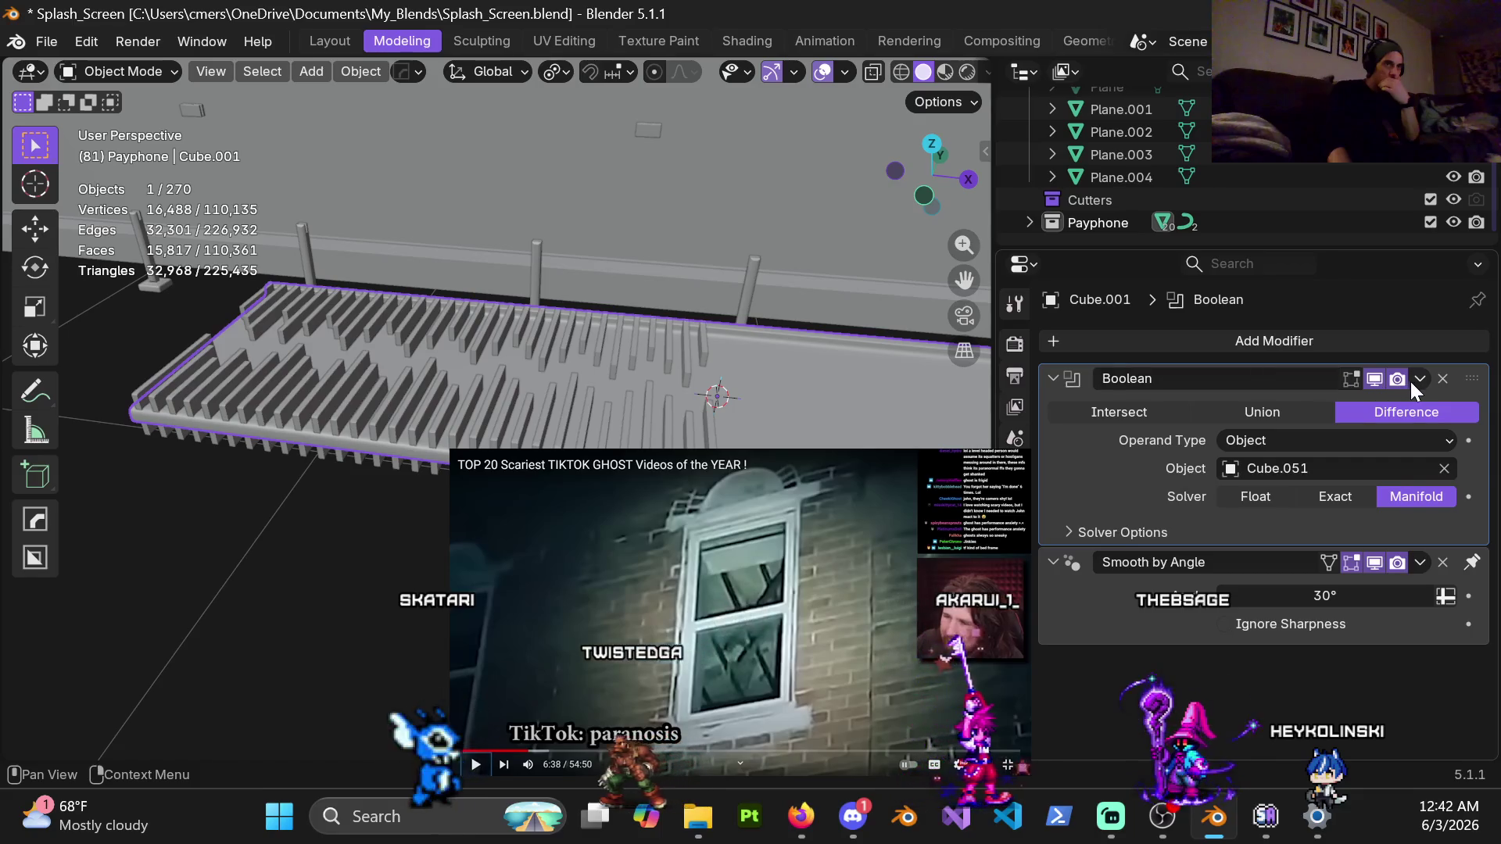
click(1335, 406)
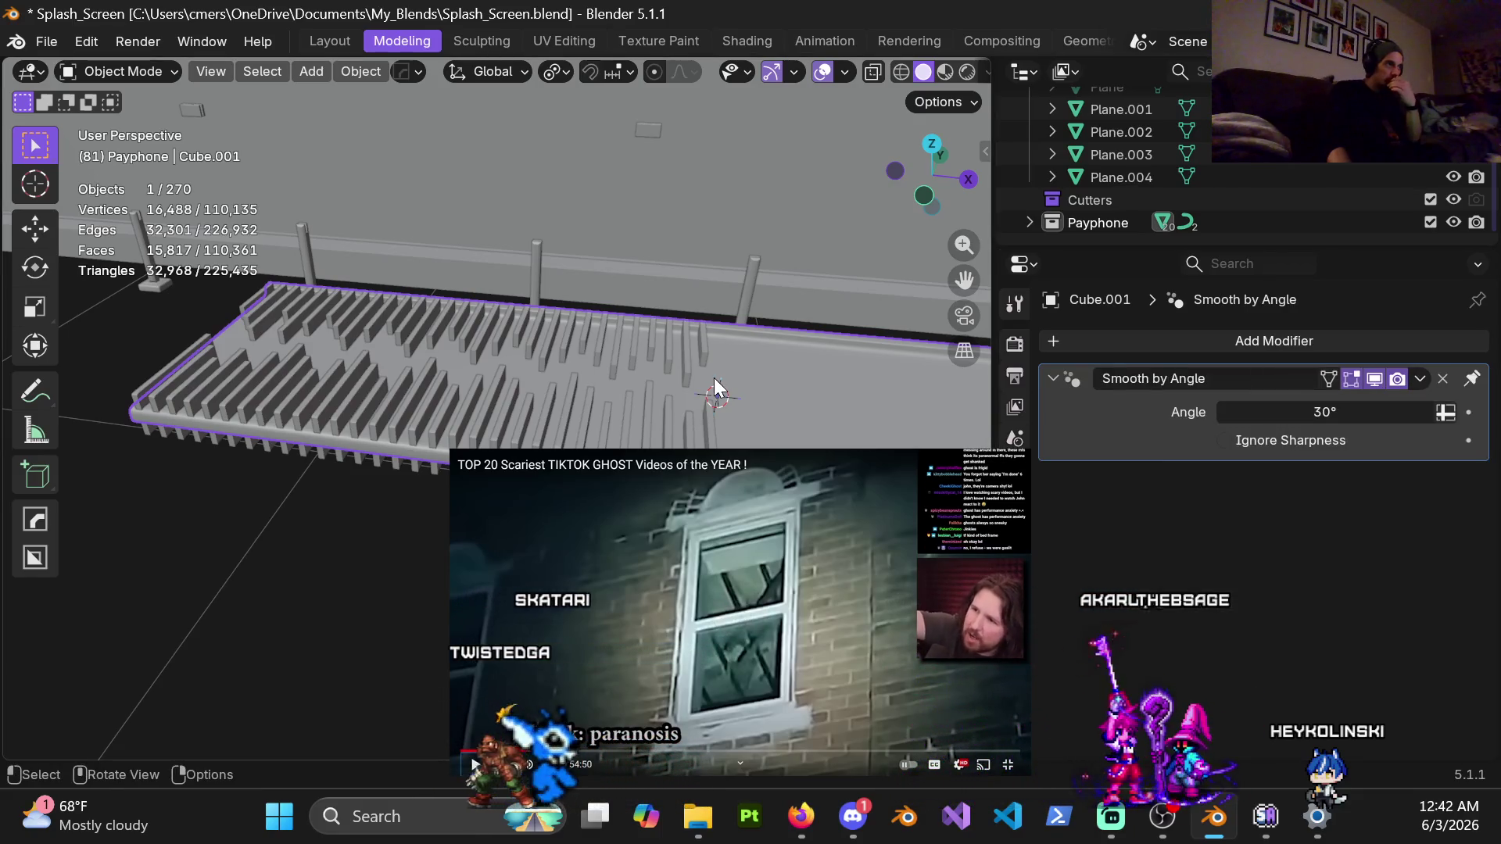
click(691, 375)
Hide the Cube.051 cutter to inspect the carved walkway, then undo to bring it back
key(h)
mouse_move(544, 369)
middle_down()
mouse_move(627, 391)
mouse_move(588, 380)
mouse_move(588, 363)
middle_up()
click(607, 372)
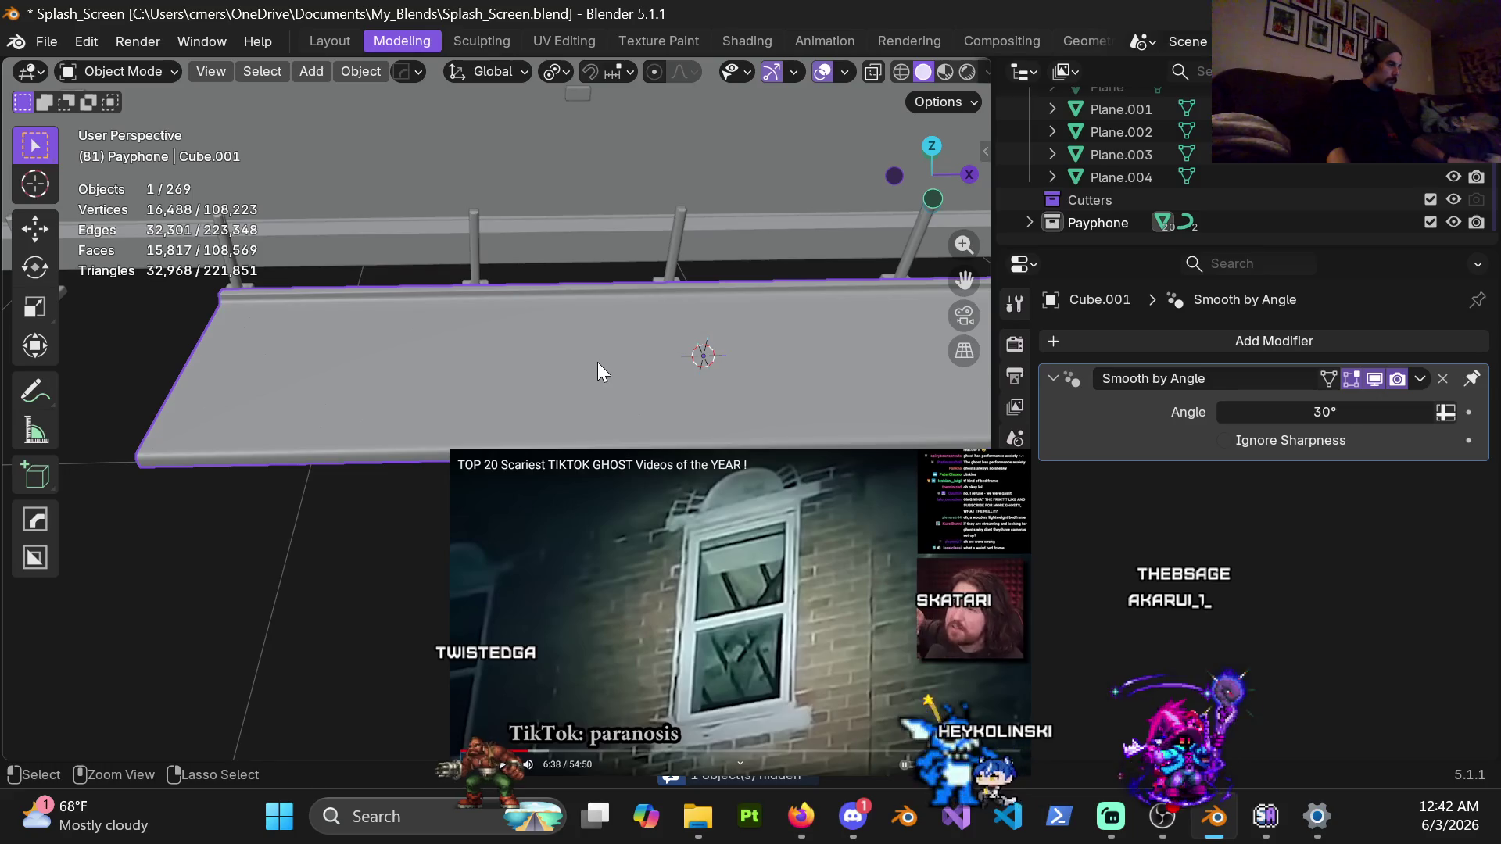
key(ctrl+z)
key(ctrl+z)
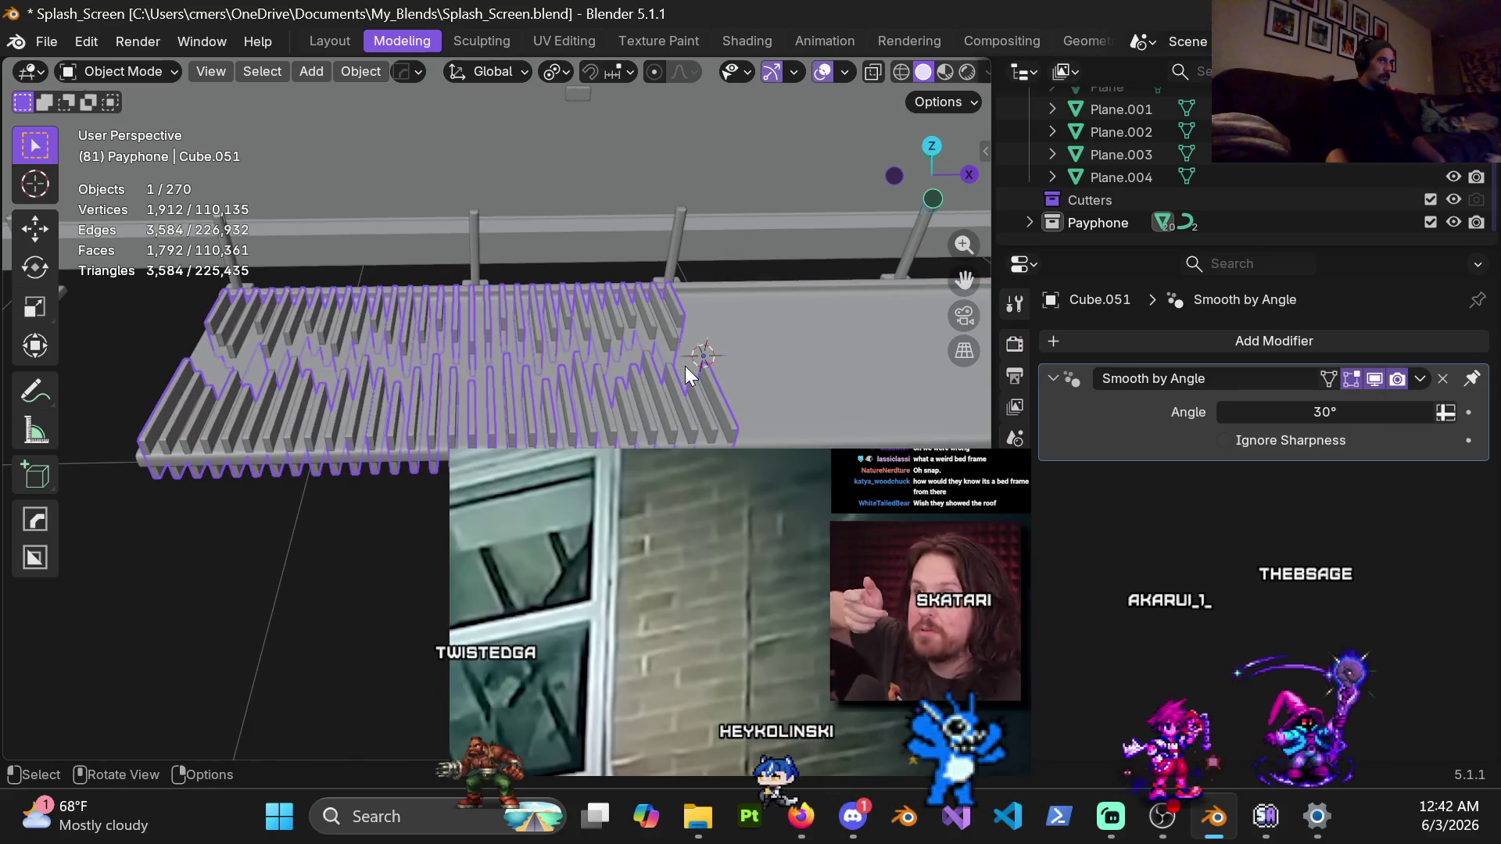
Undo the applied cut on Cube.001 to restore the live Boolean, then select Cube.051
shift+click(688, 370)
key(ctrl+shift+minus)
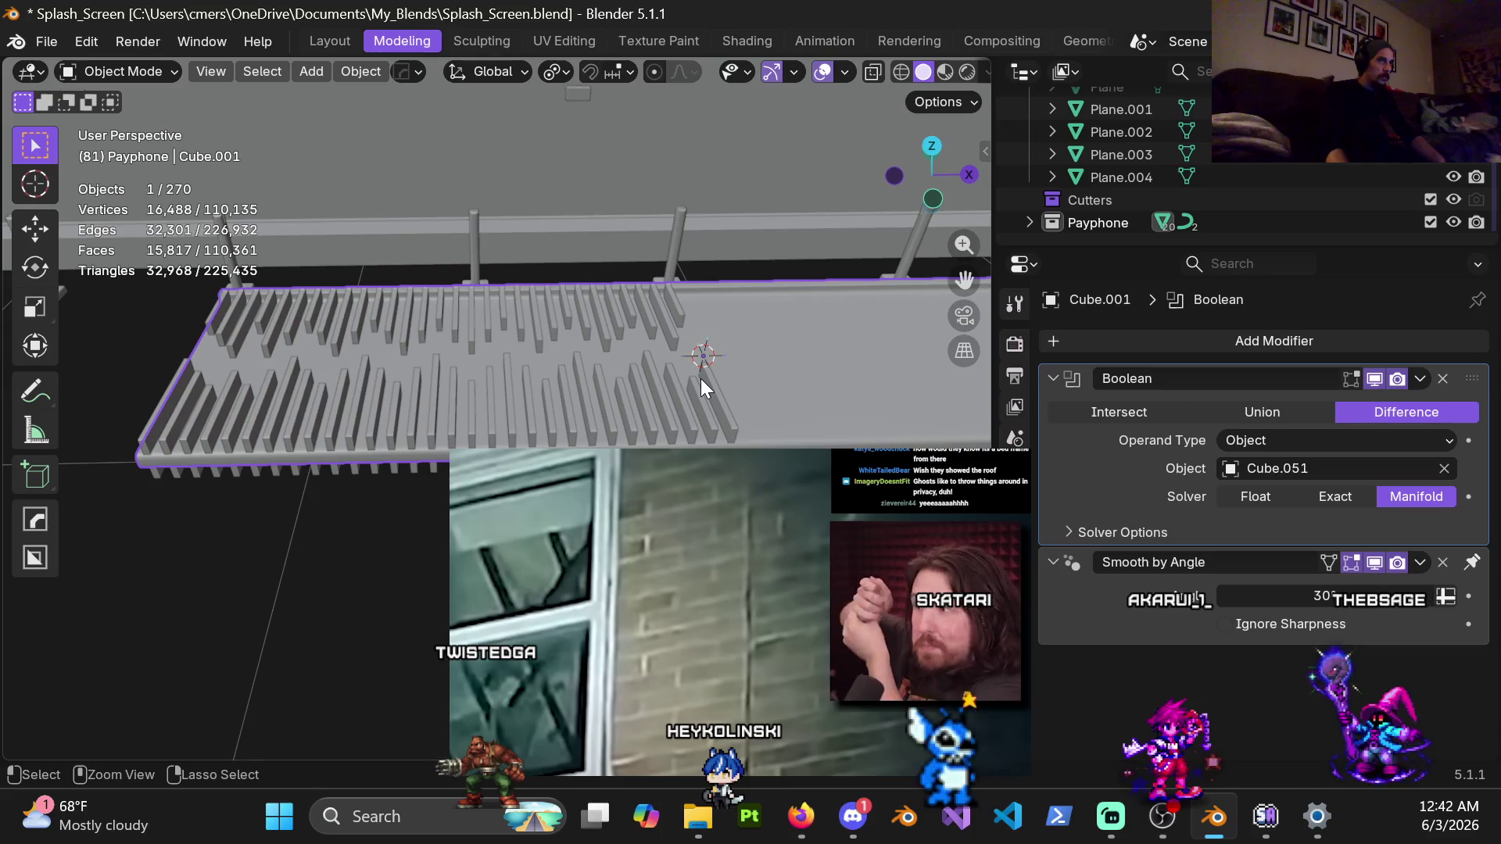
scroll(719, 380, down, 3)
mouse_move(738, 374)
middle_down()
mouse_move(716, 399)
mouse_move(710, 321)
middle_up()
scroll(724, 286, up, 3)
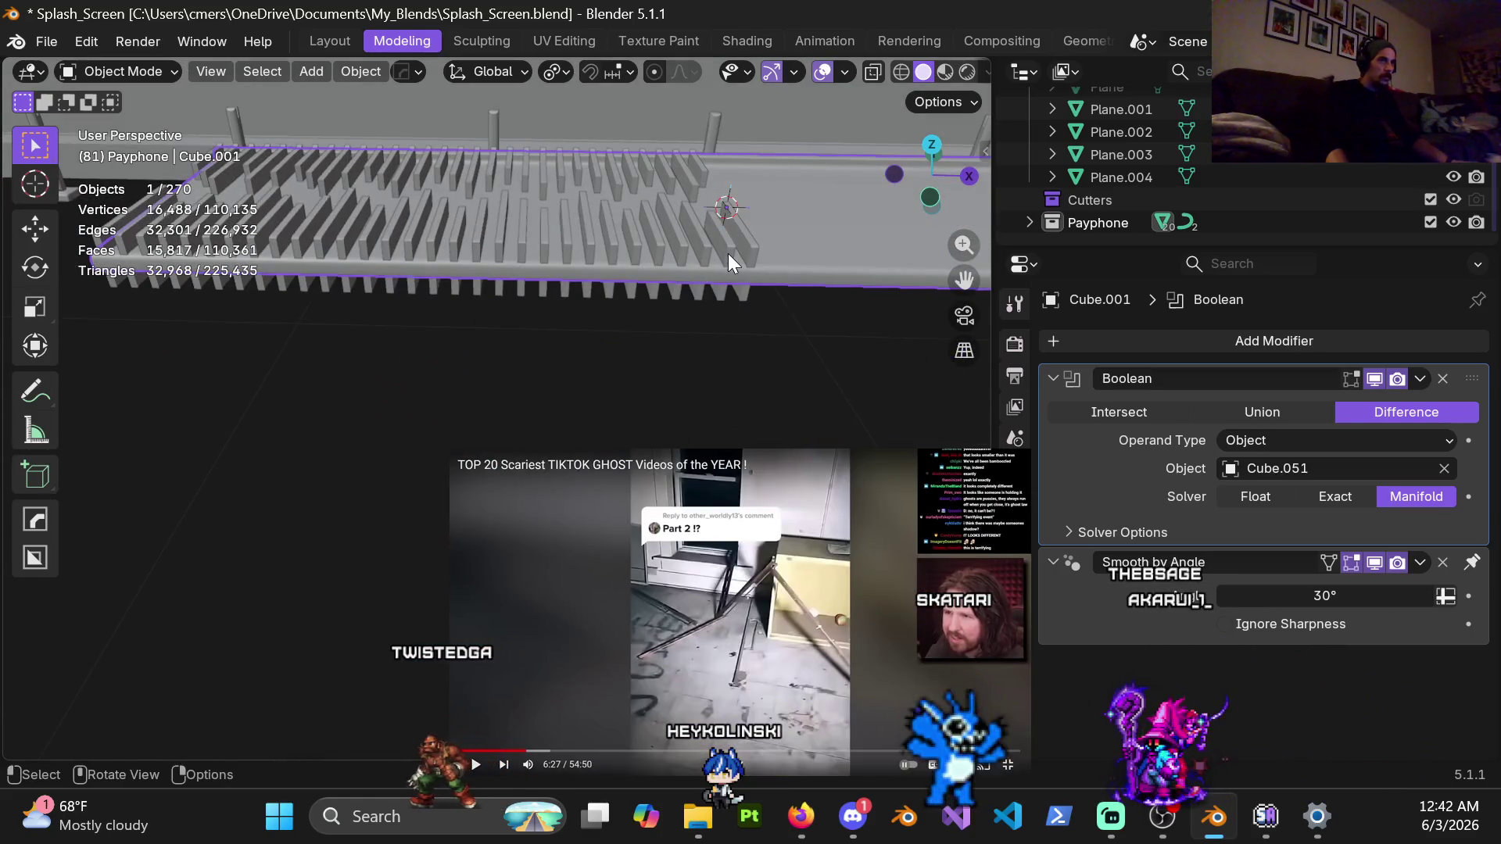
click(675, 247)
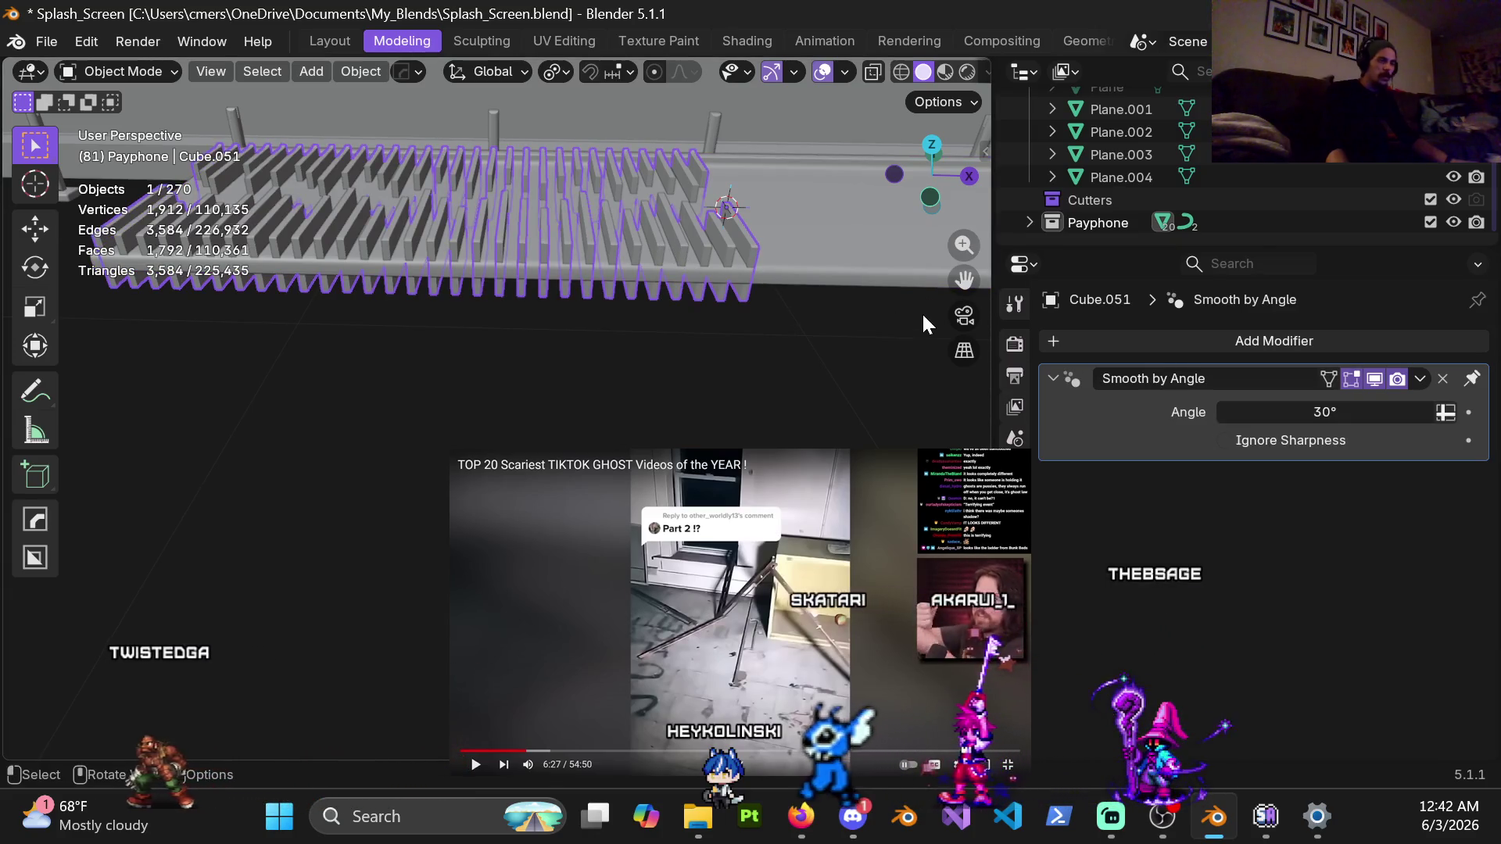
scroll(1024, 358, down, 1)
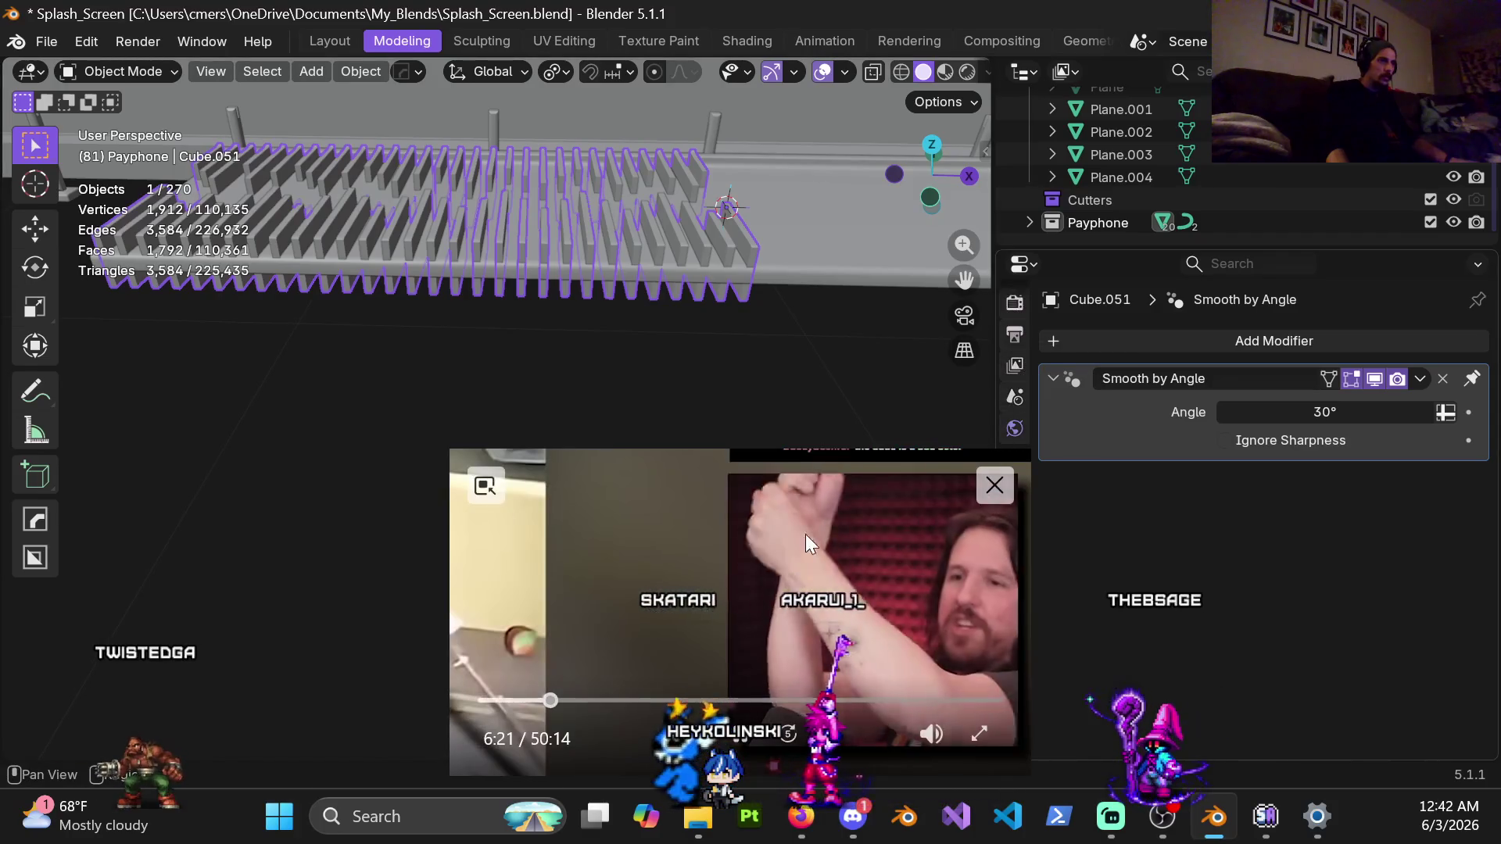
Select the walkway Cube.001 and switch its Boolean solver from Manifold to Exact
click(1019, 510)
scroll(1133, 422, down, 5)
scroll(1119, 500, up, 5)
click(827, 270)
mouse_move(828, 270)
middle_down()
mouse_move(595, 335)
mouse_move(604, 257)
middle_up()
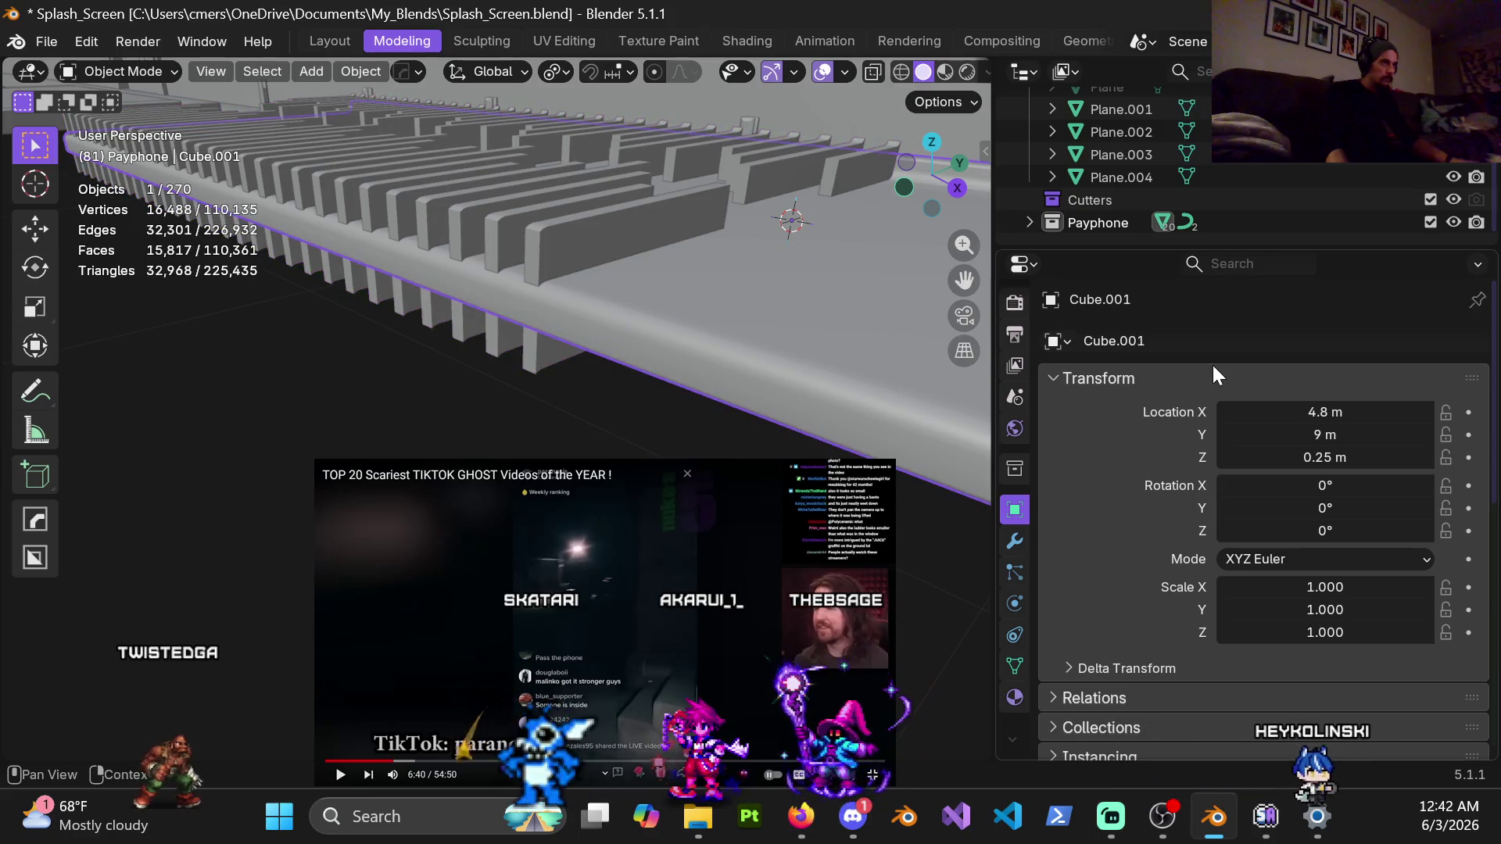
click(1013, 547)
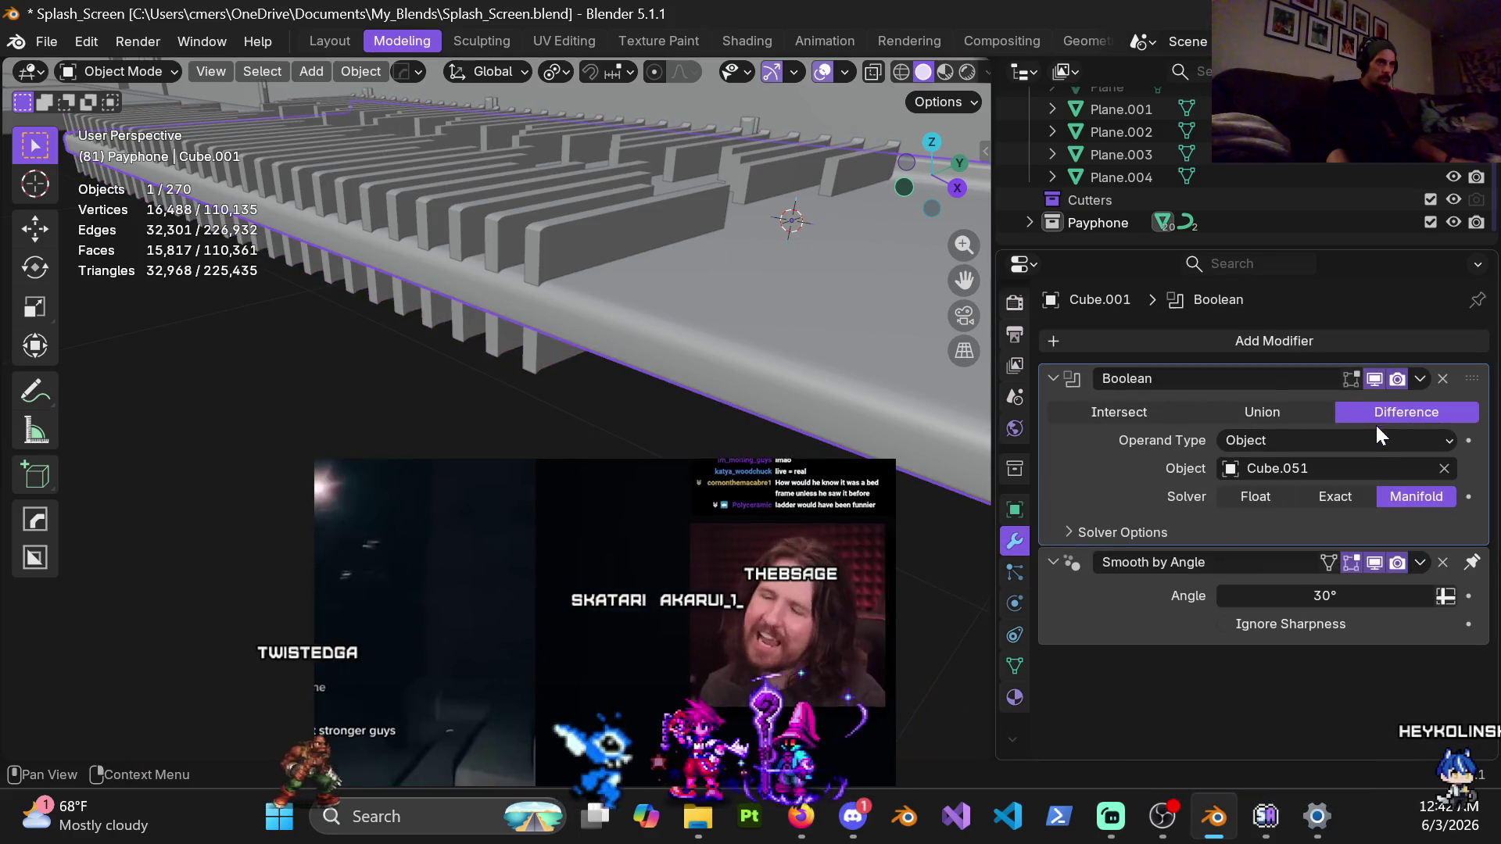
click(1334, 497)
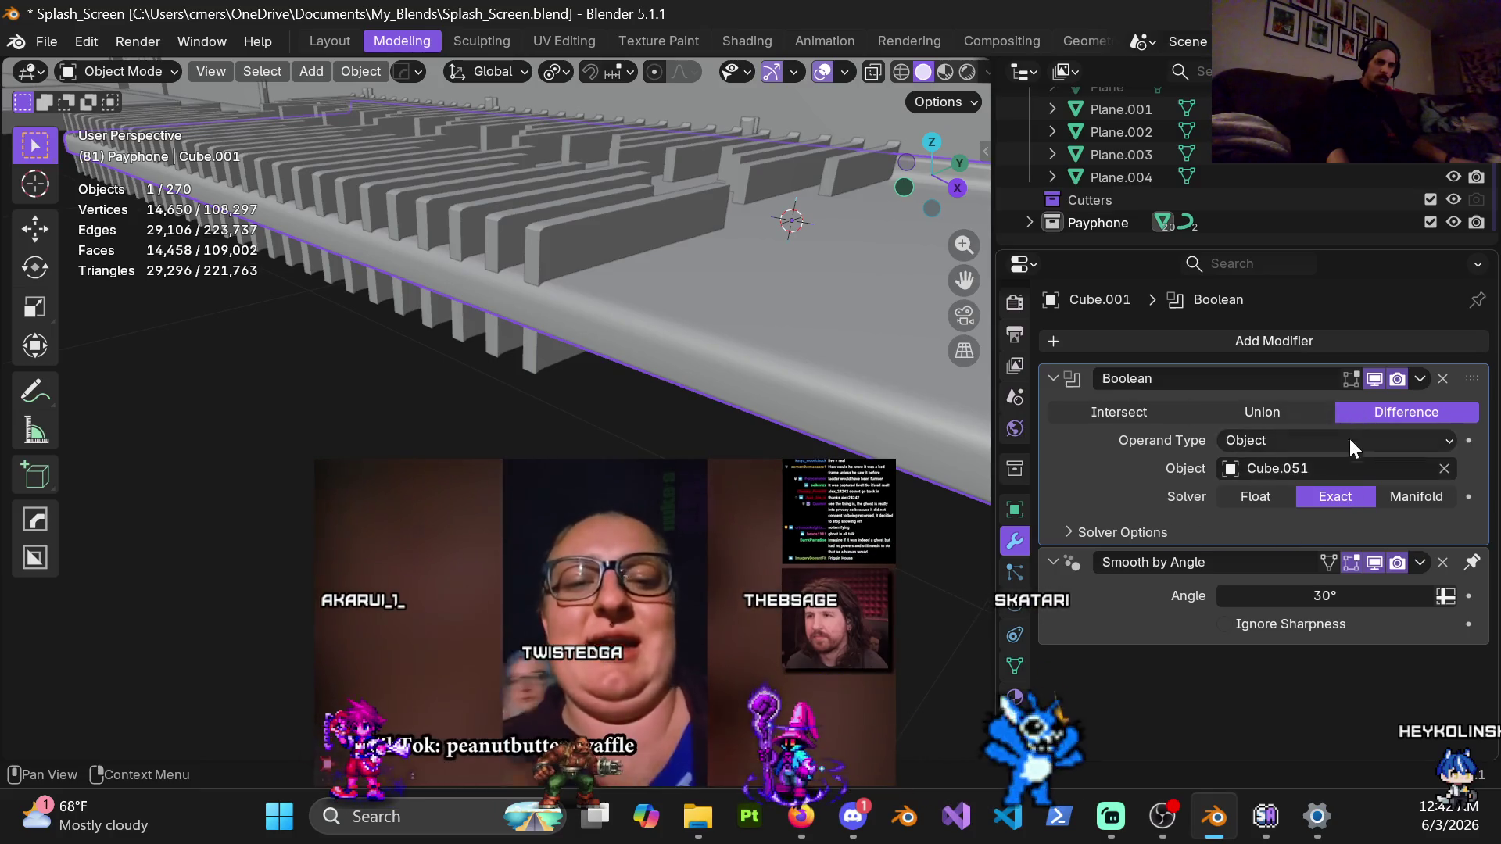
key(ctrl+z)
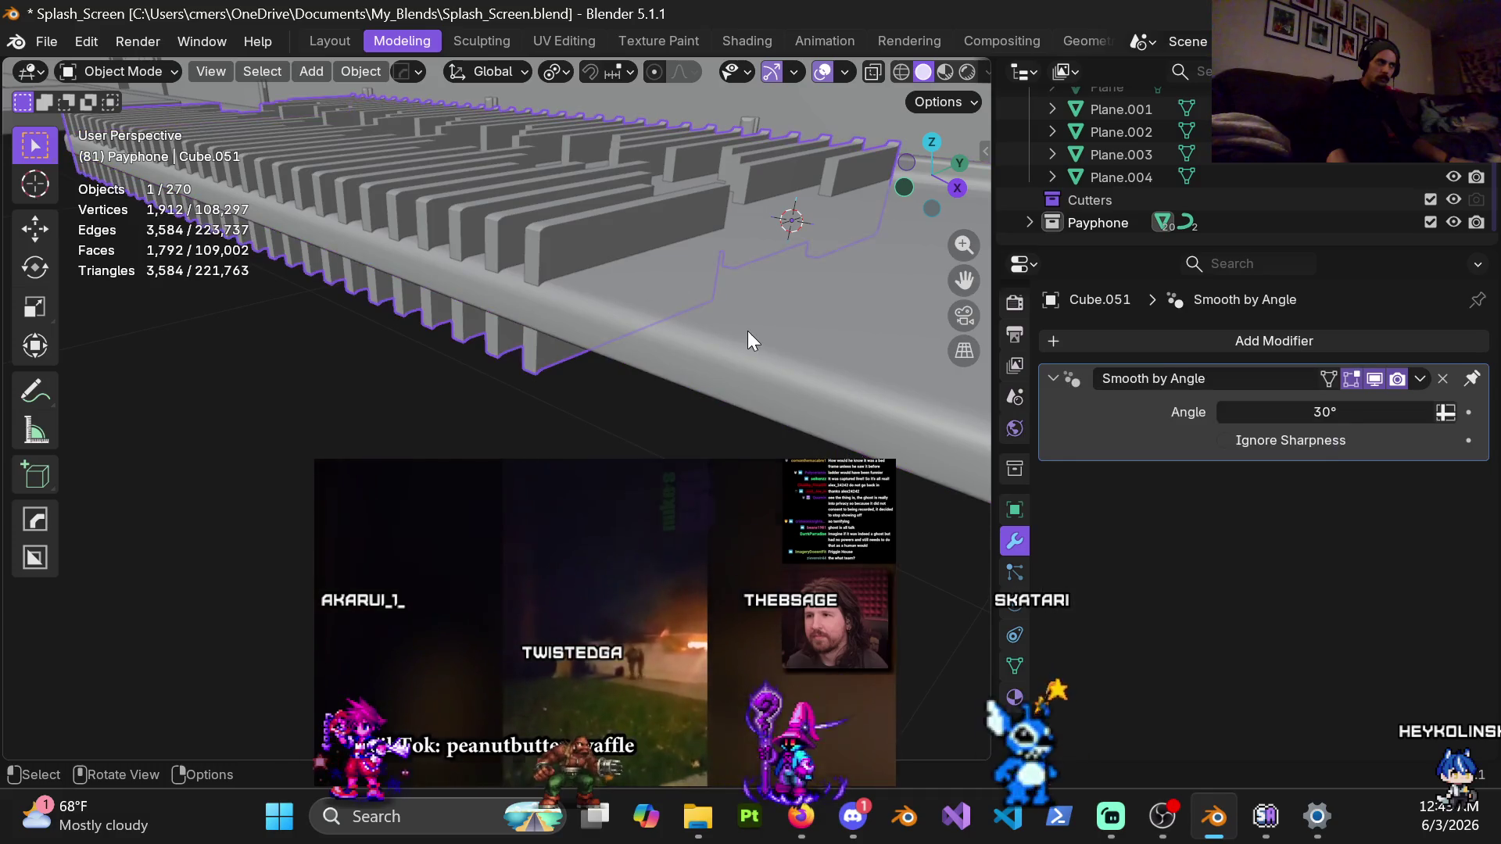
Apply the Exact-solver Boolean modifier to the walkway slab
key(ctrl+shift+z)
click(1421, 381)
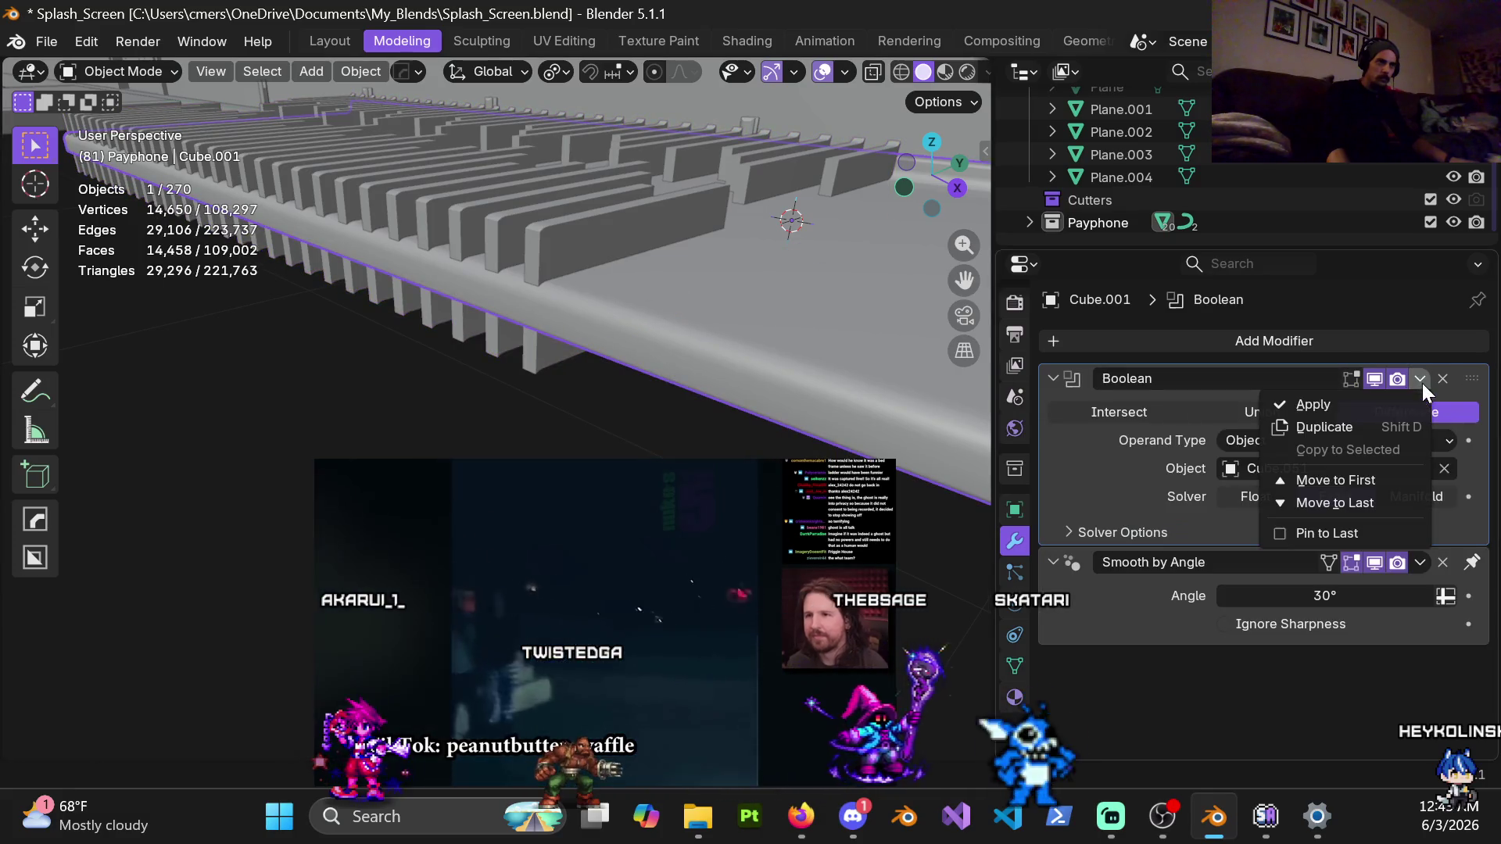
click(608, 246)
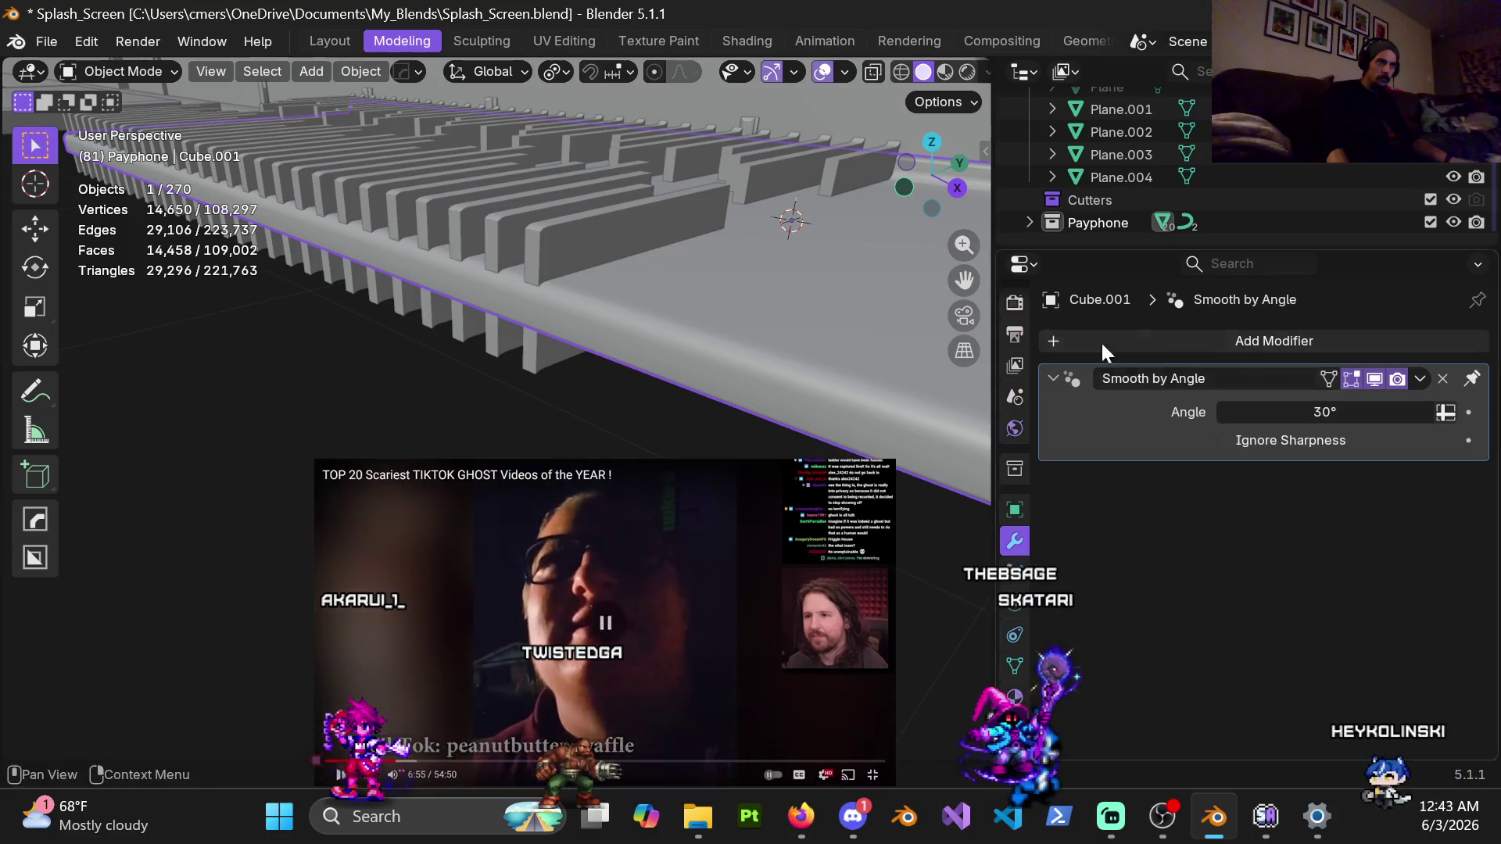
click(625, 247)
Inspect the slab's applied mesh in Edit Mode, then undo to restore the cutter and live Boolean
key(ctrl+Tab)
key(Tab)
middle_drag(596, 277, 678, 249)
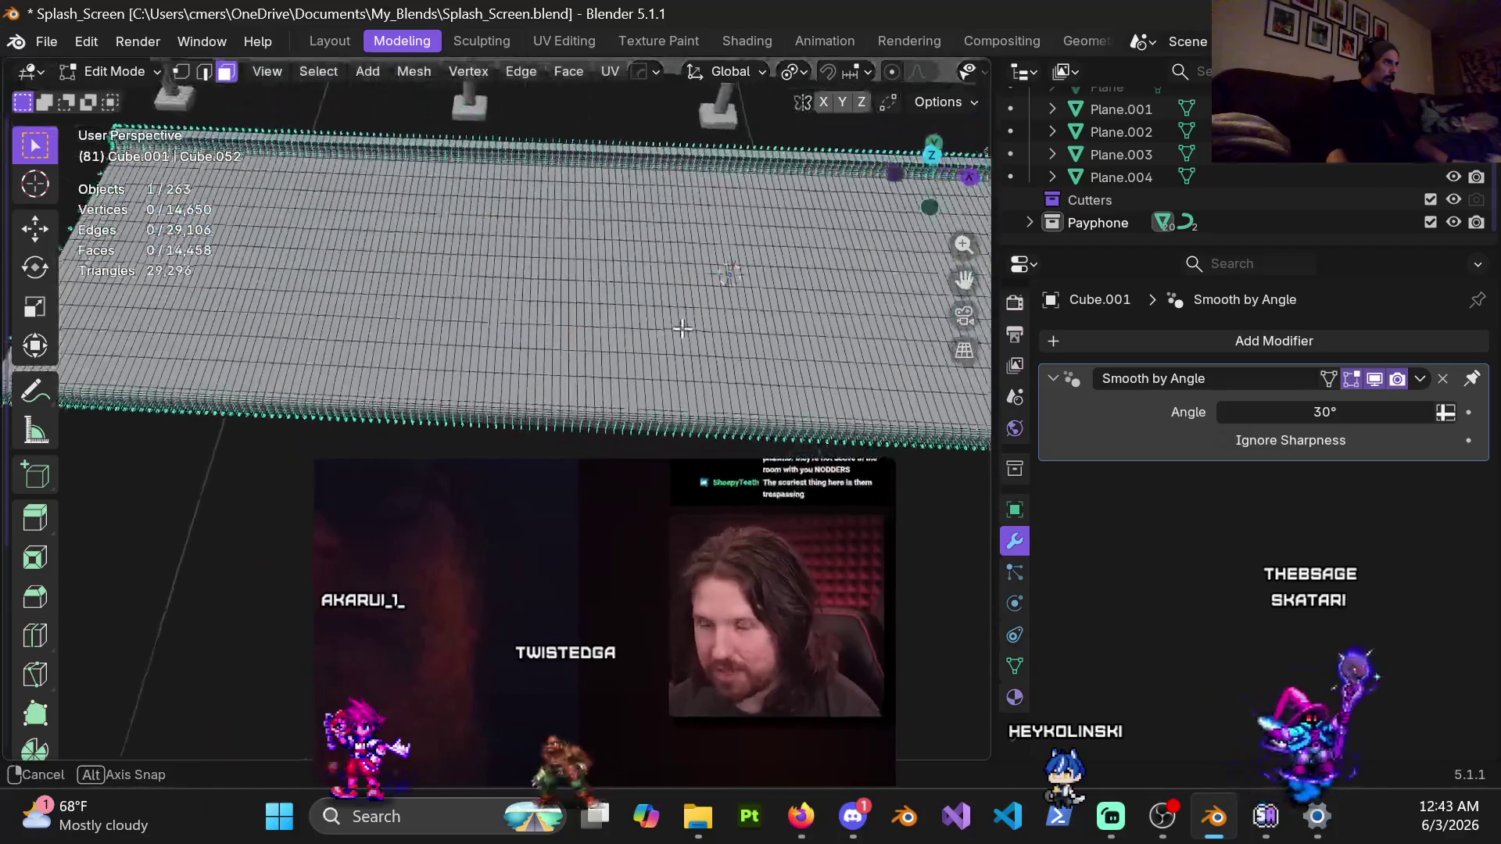
key(Tab)
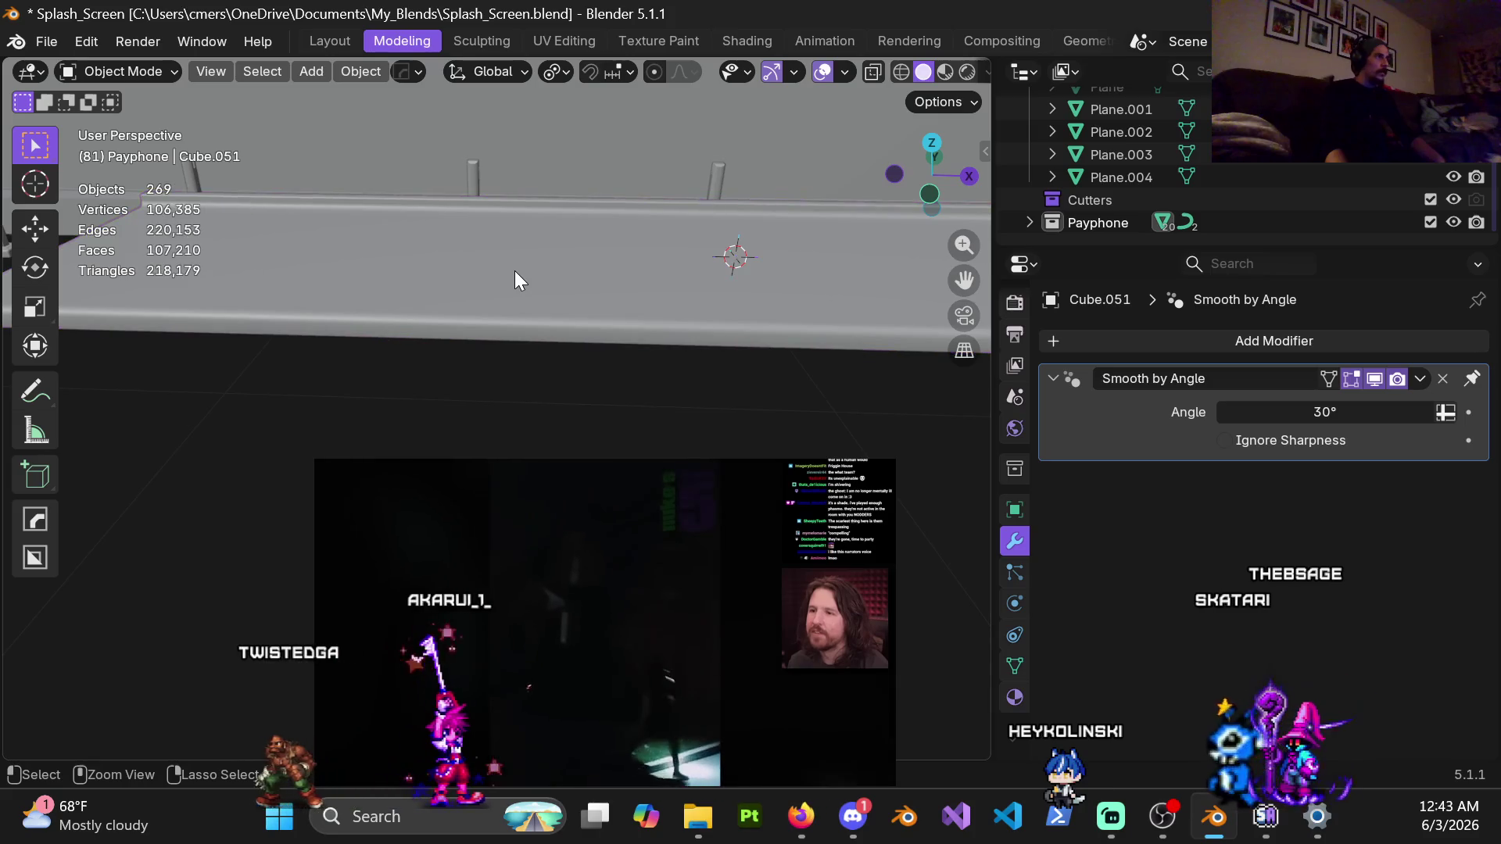
key(ctrl+z)
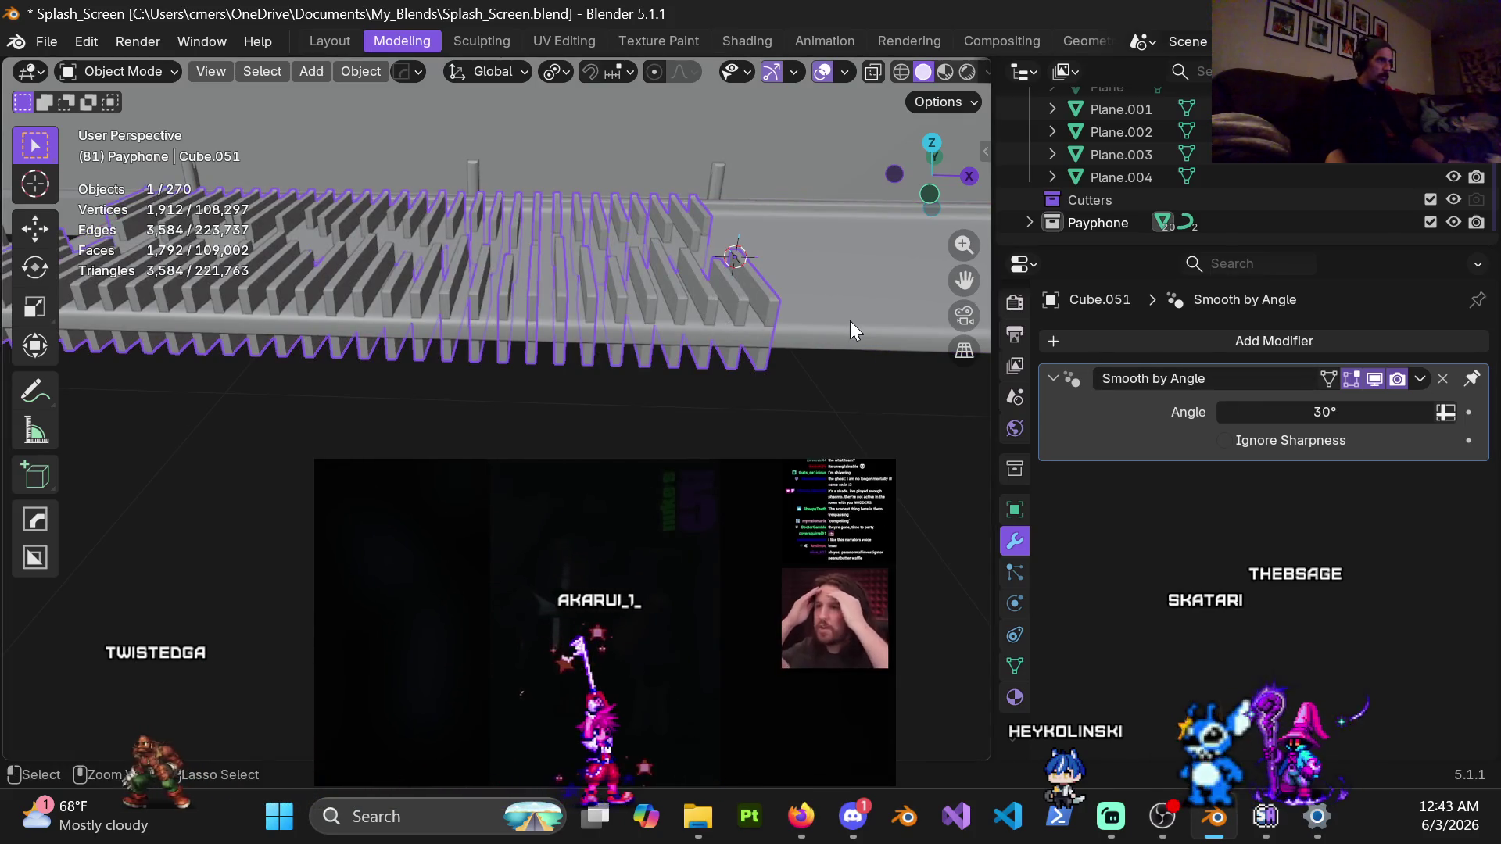
click(846, 327)
key(ctrl+z)
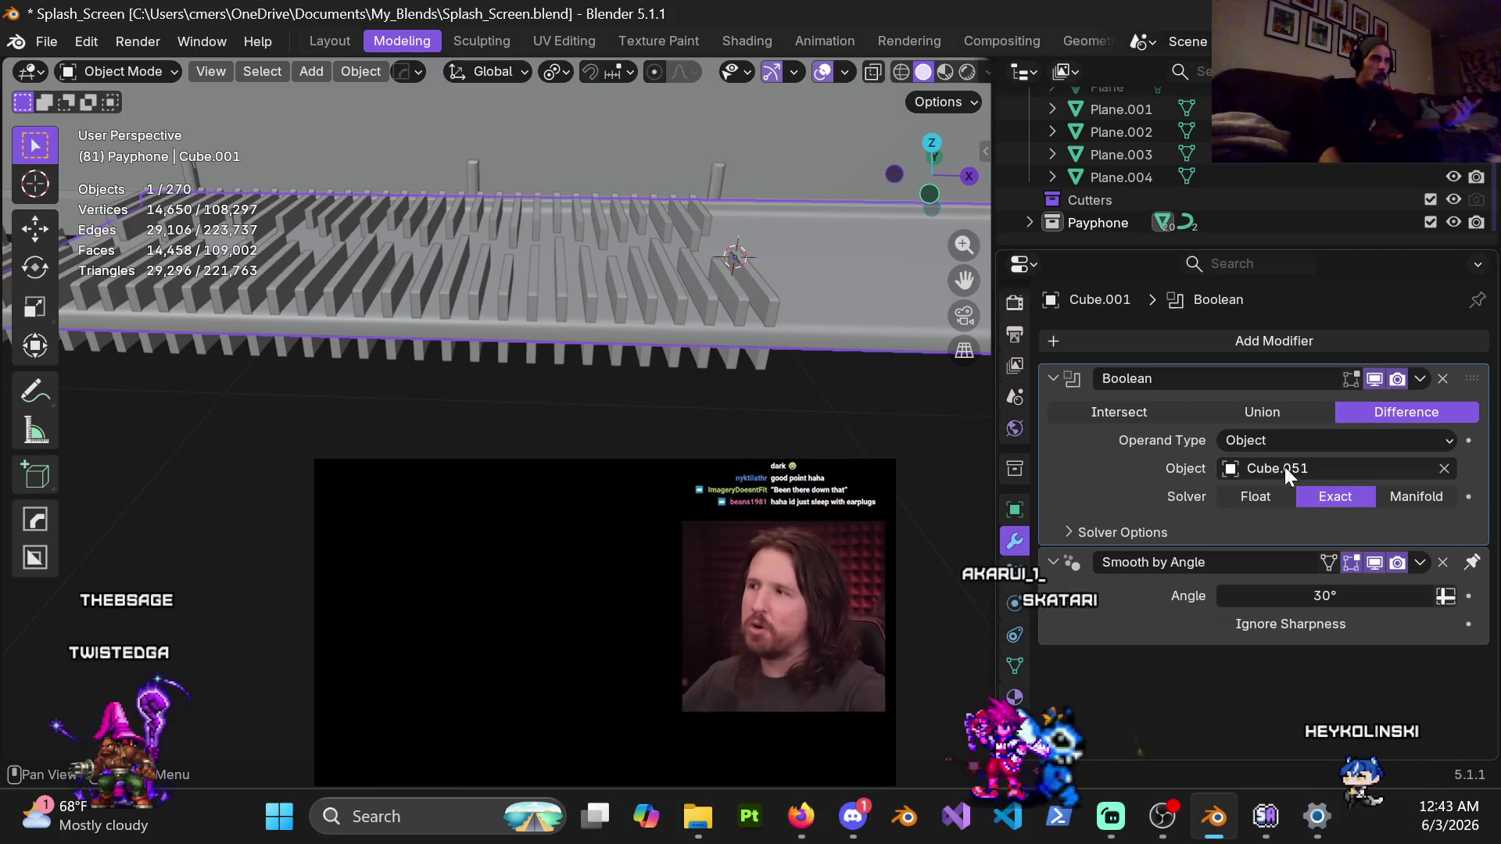
Change the walkway Boolean from Difference to Intersect, leaving only the overlapping plank boards
click(1149, 412)
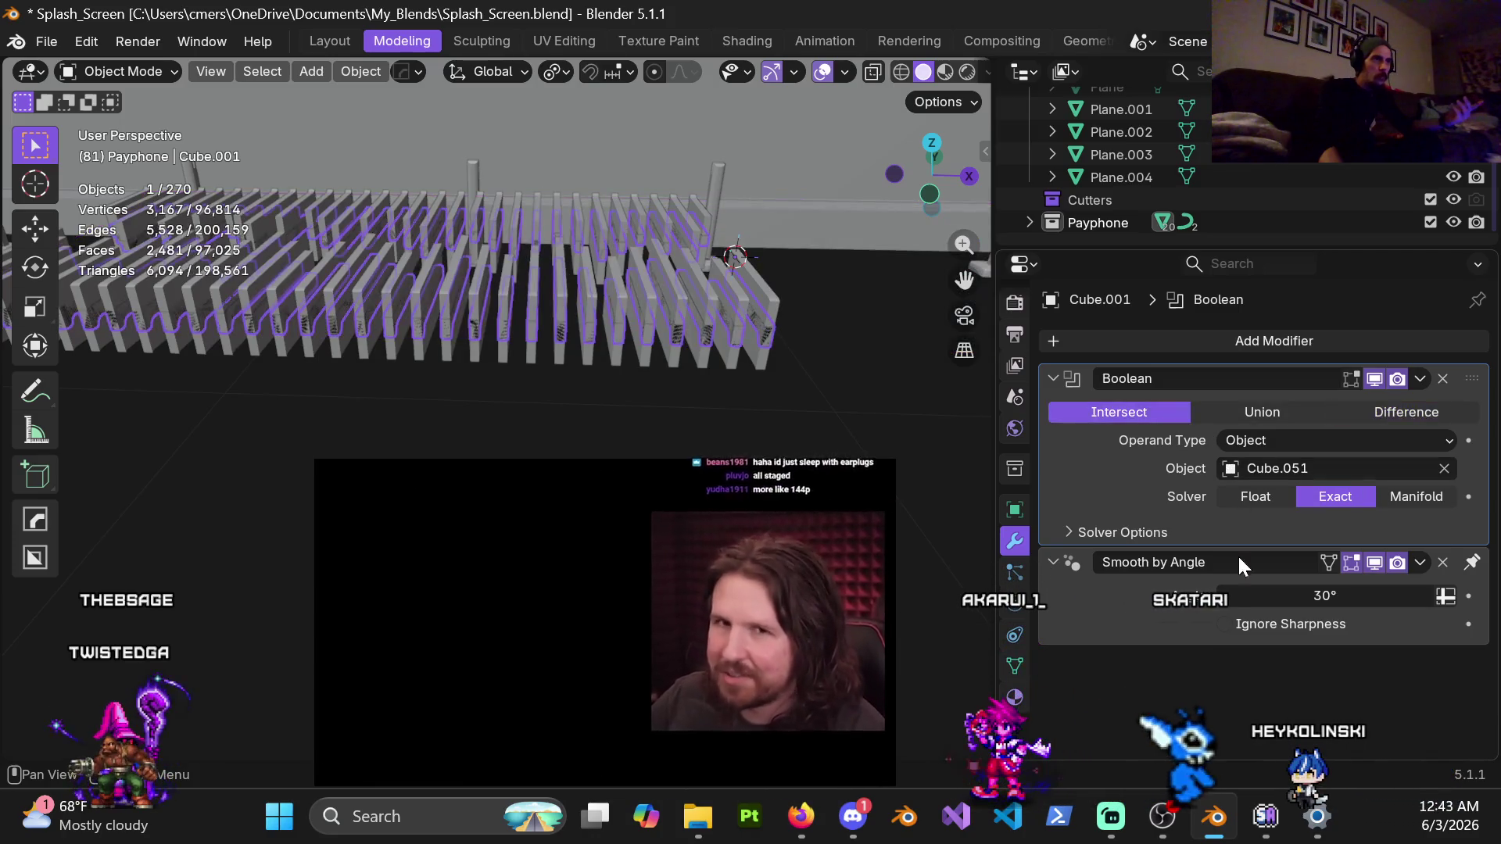
Preview Union, then set the Boolean back to Difference and orbit around the carved walkway
click(1289, 419)
click(1413, 419)
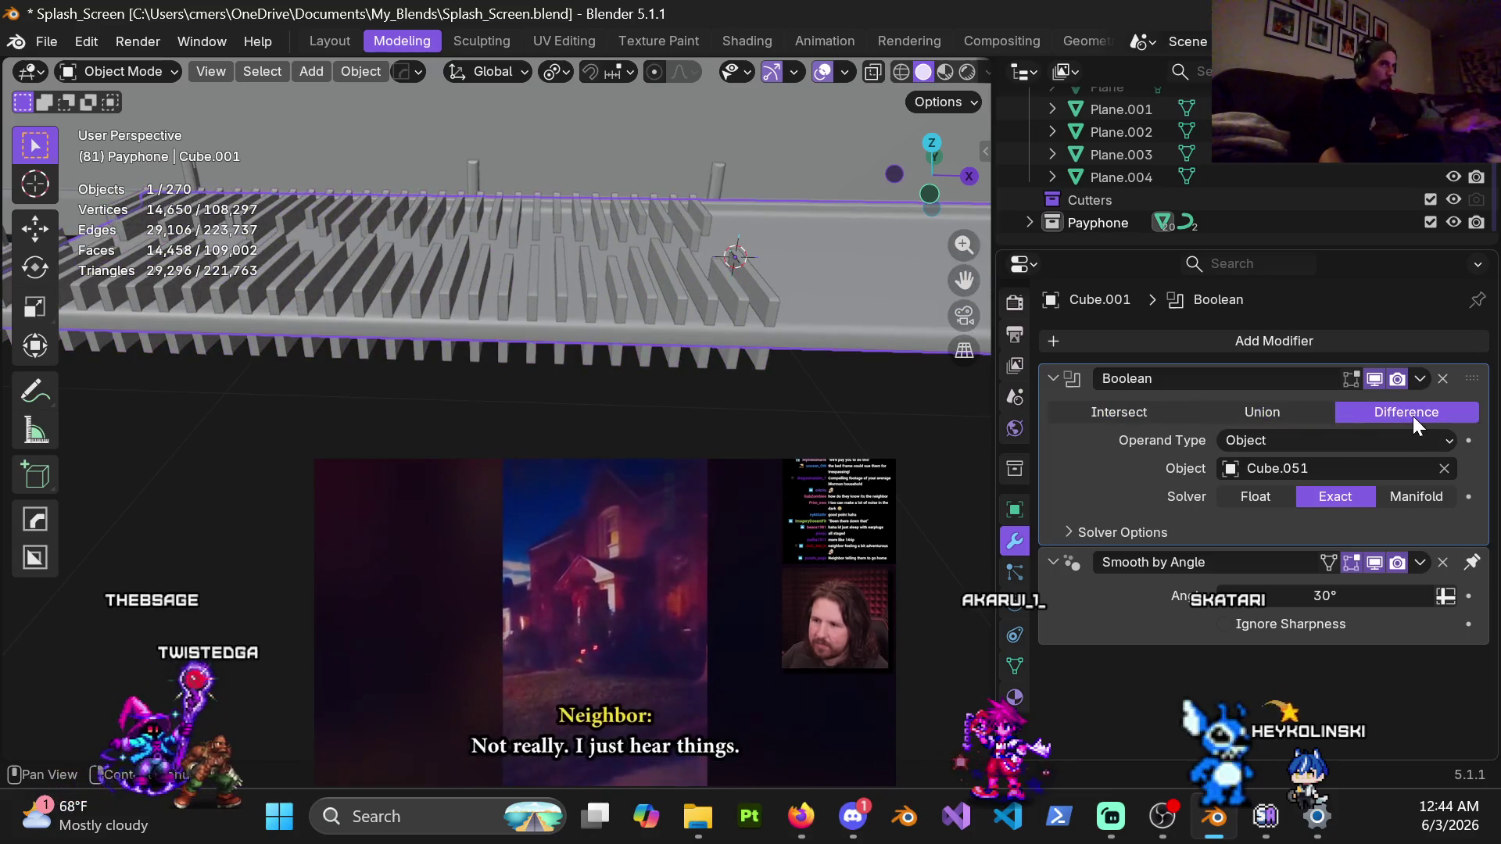
middle_drag(636, 378, 671, 342)
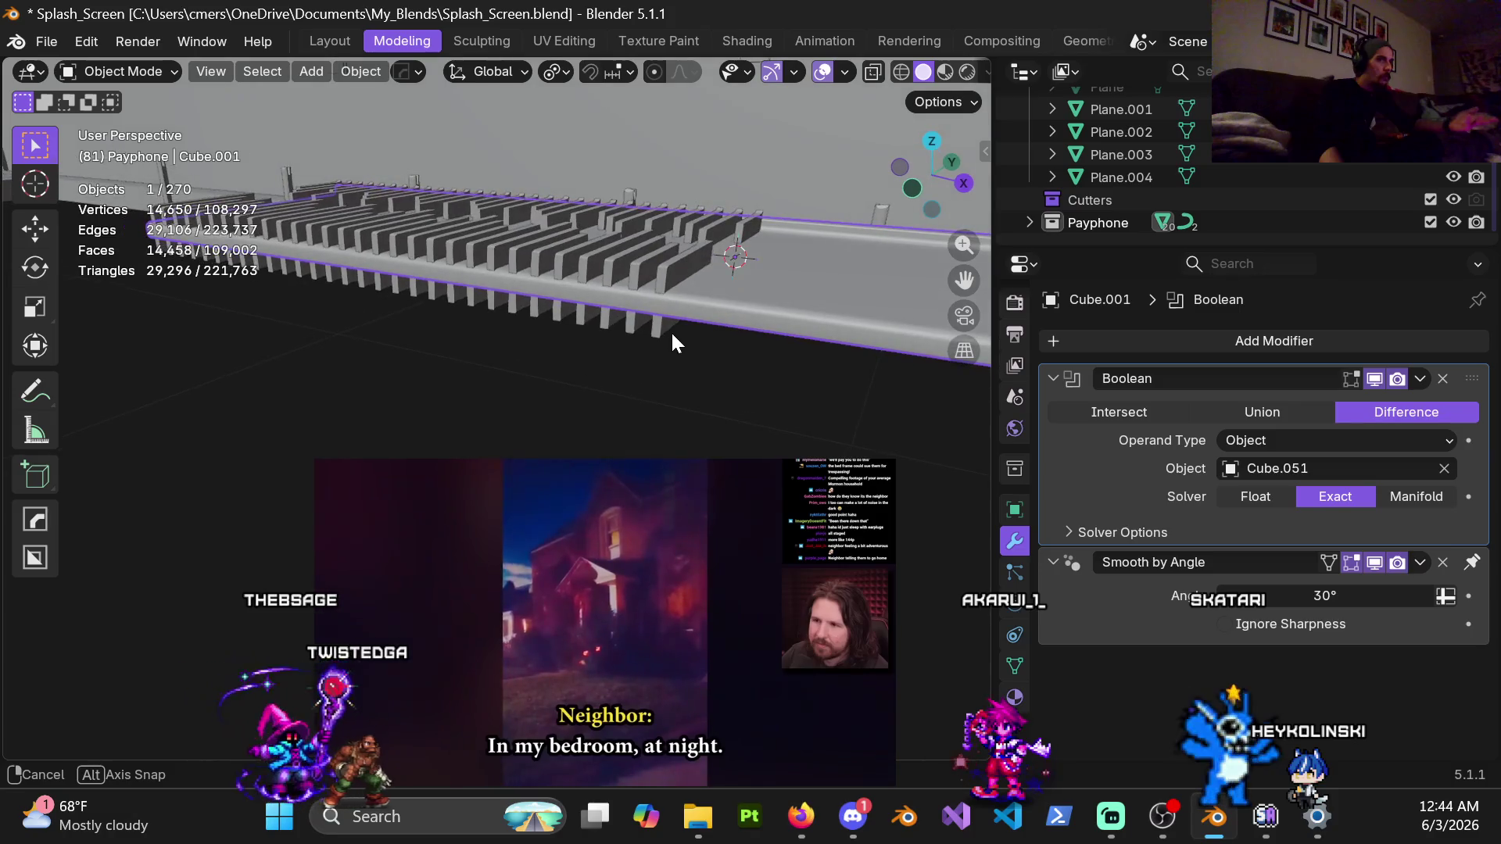
scroll(508, 370, down, 3)
middle_drag(508, 371, 770, 360)
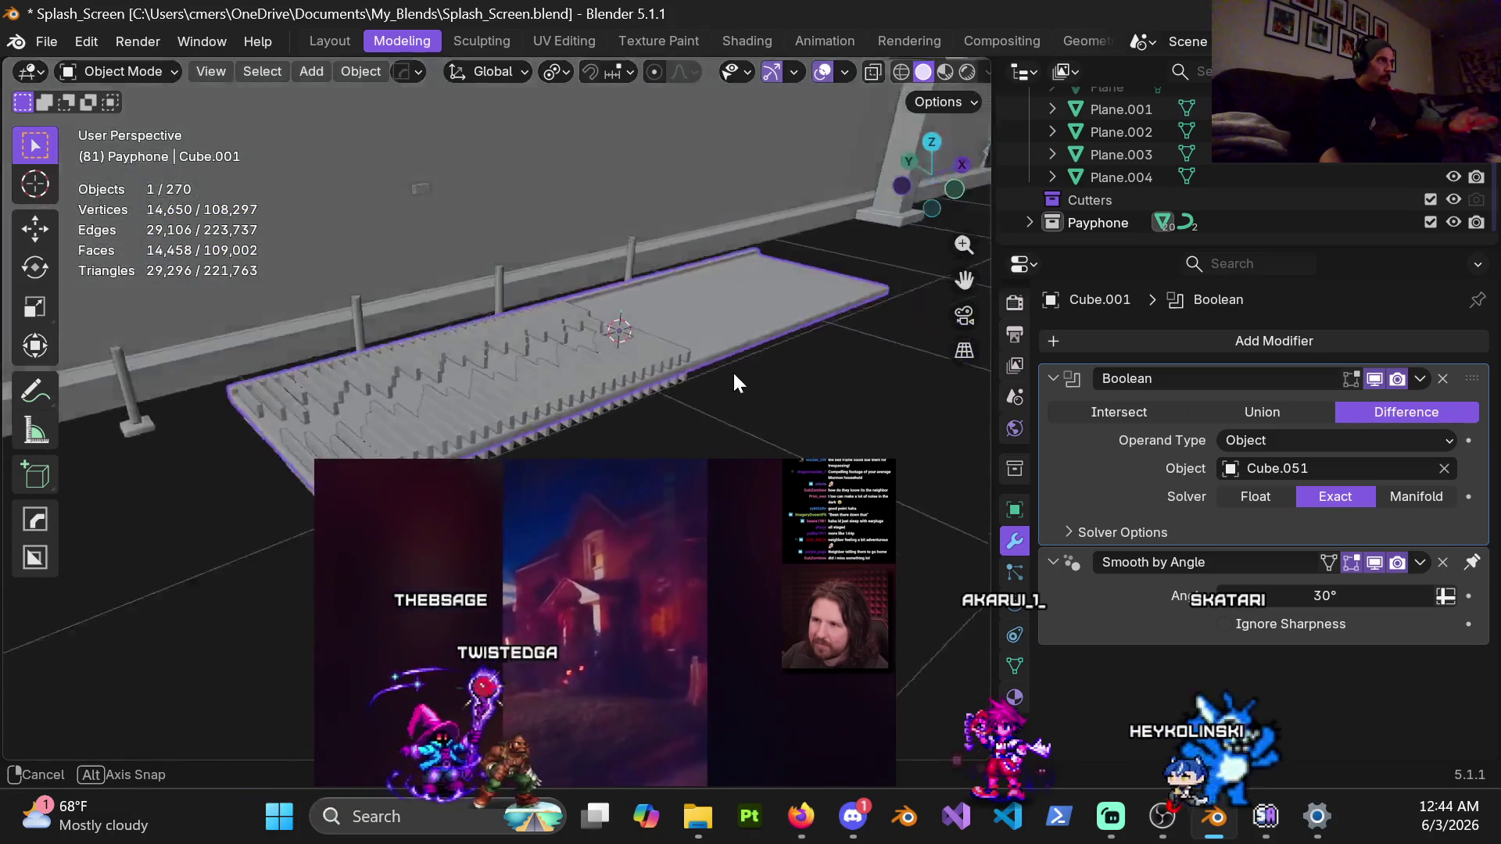
scroll(656, 399, up, 3)
mouse_move(687, 298)
shift+middle_down()
mouse_move(663, 320)
mouse_move(558, 289)
mouse_move(590, 322)
mouse_move(528, 387)
mouse_move(614, 398)
shift+middle_up()
Select the finned cutter and then the slab to compare, viewing the whole grooved walkway
click(533, 285)
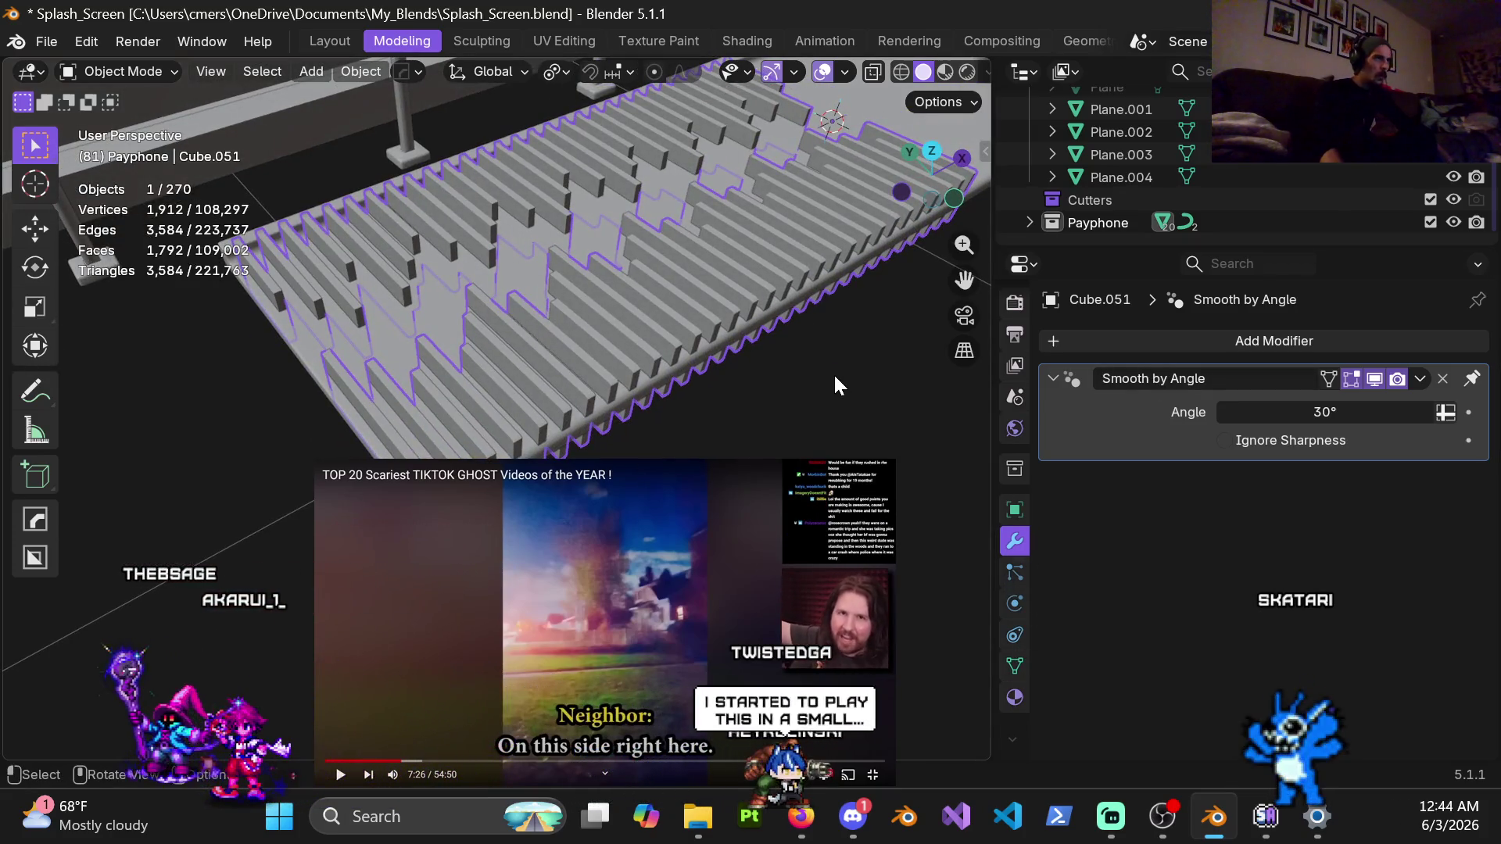
click(753, 330)
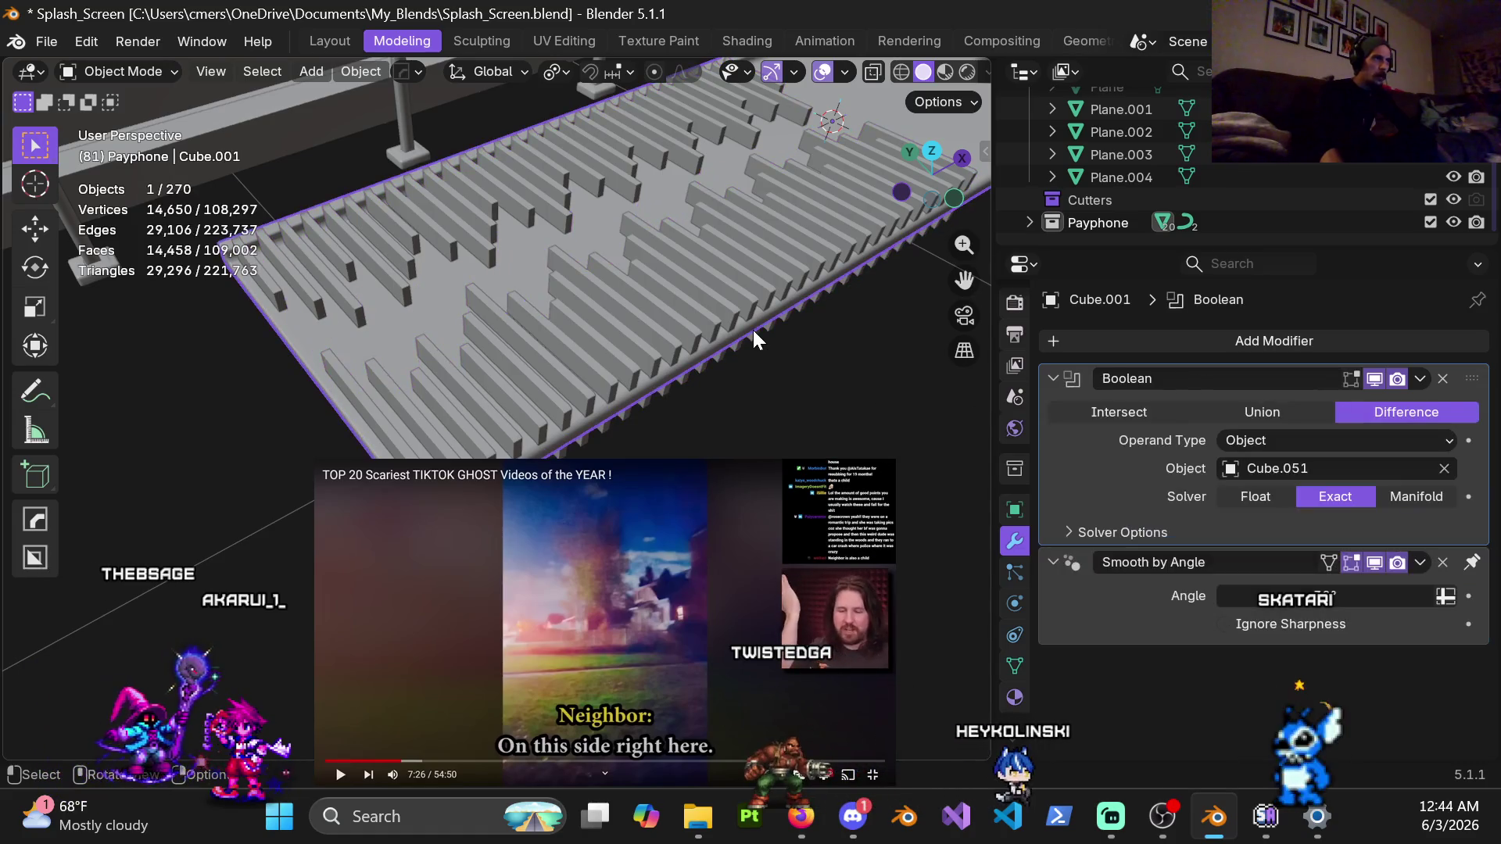
middle_drag(825, 391, 652, 340)
mouse_move(767, 187)
middle_down()
mouse_move(756, 323)
mouse_move(665, 298)
middle_up()
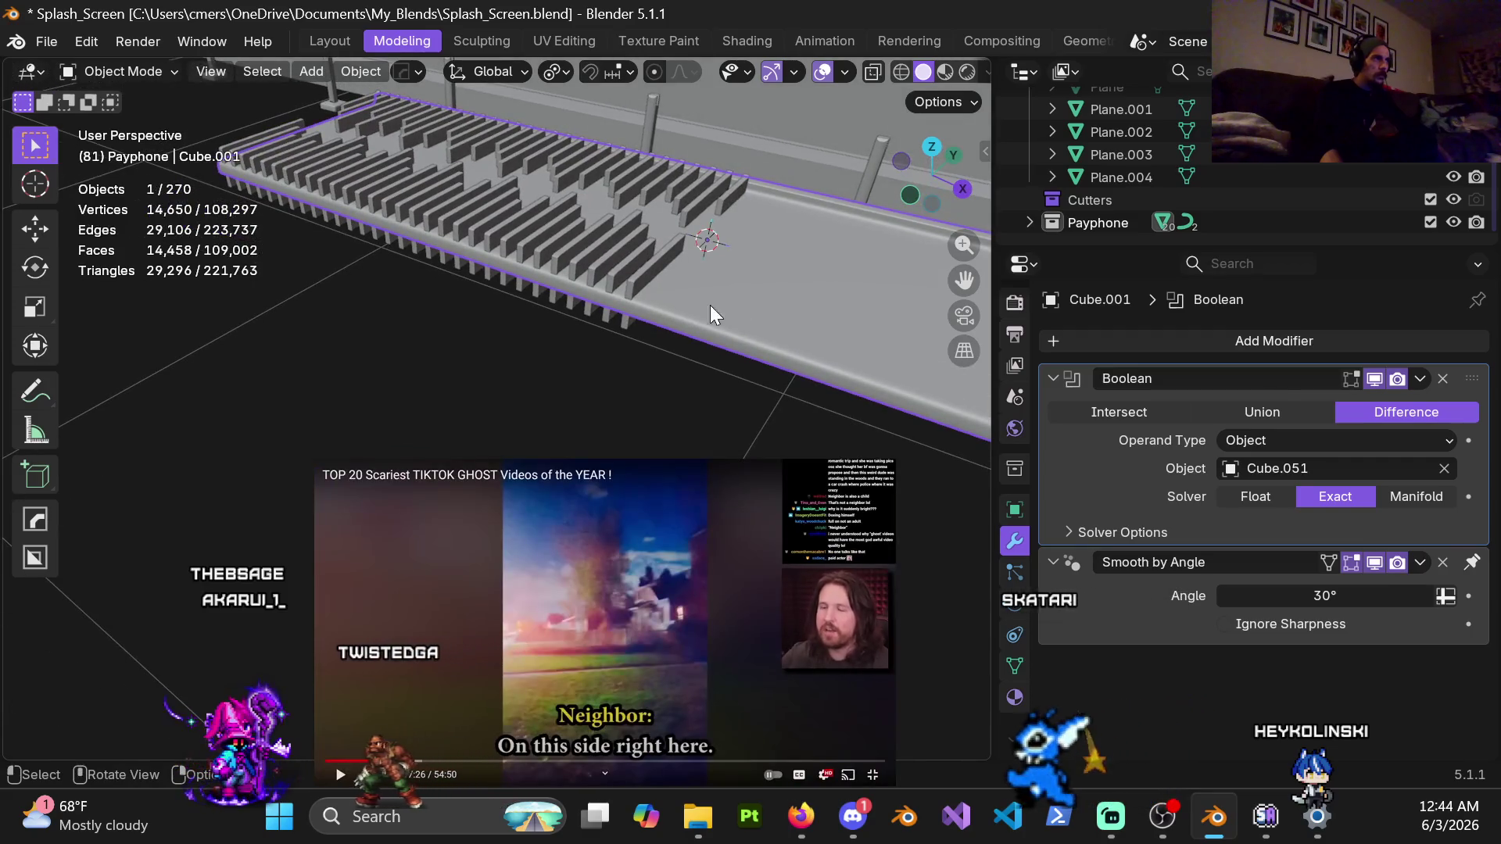
key(ctrl+Tab)
Enter Edit Mode on the walkway slab with the Boolean result displayed live
click(910, 325)
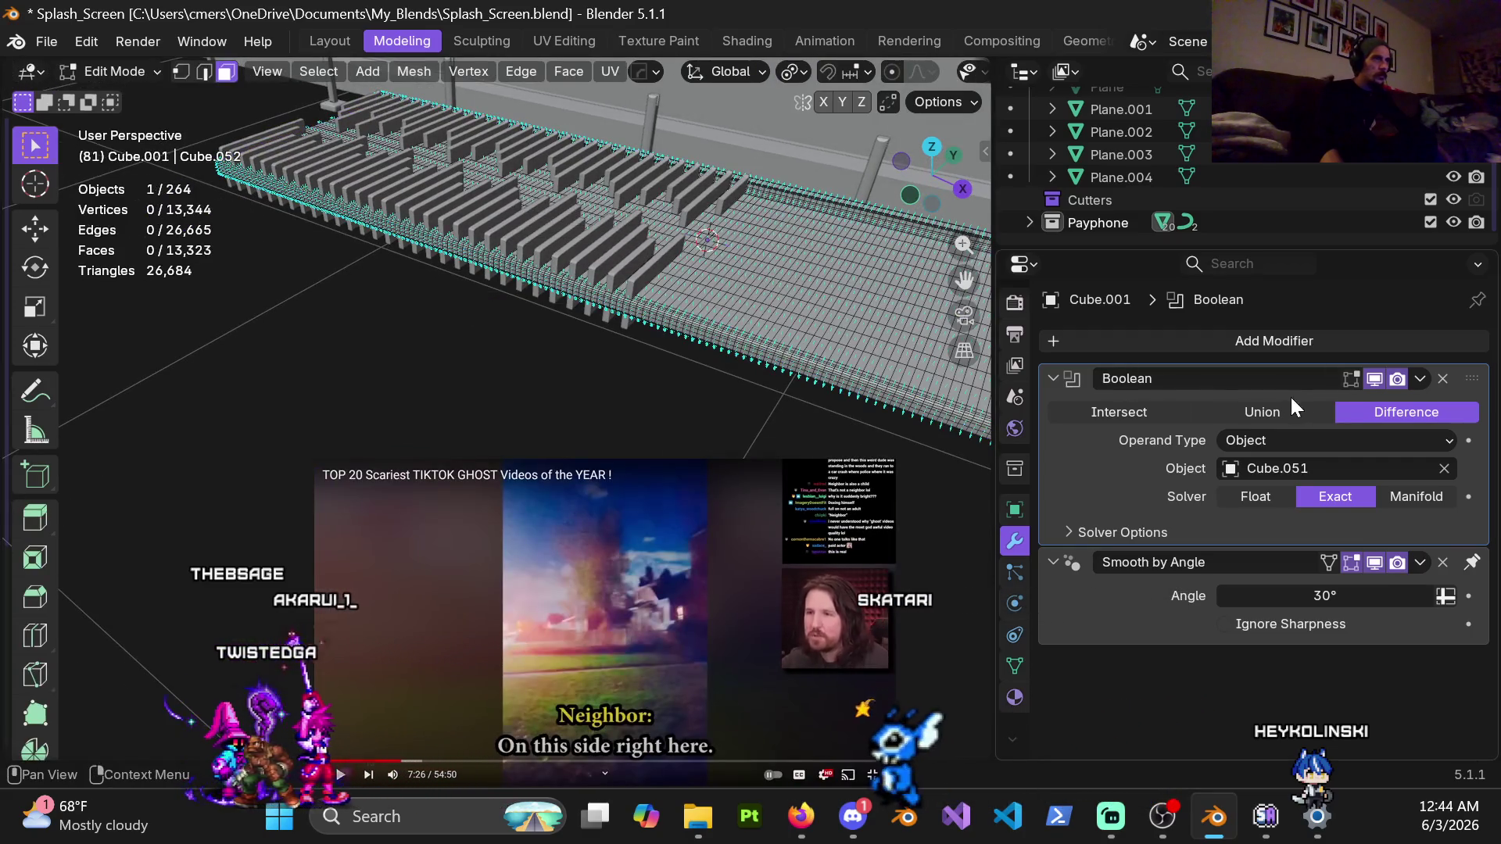
click(1353, 378)
mouse_move(704, 247)
ctrl+middle_down()
mouse_move(520, 414)
mouse_move(529, 350)
ctrl+middle_up()
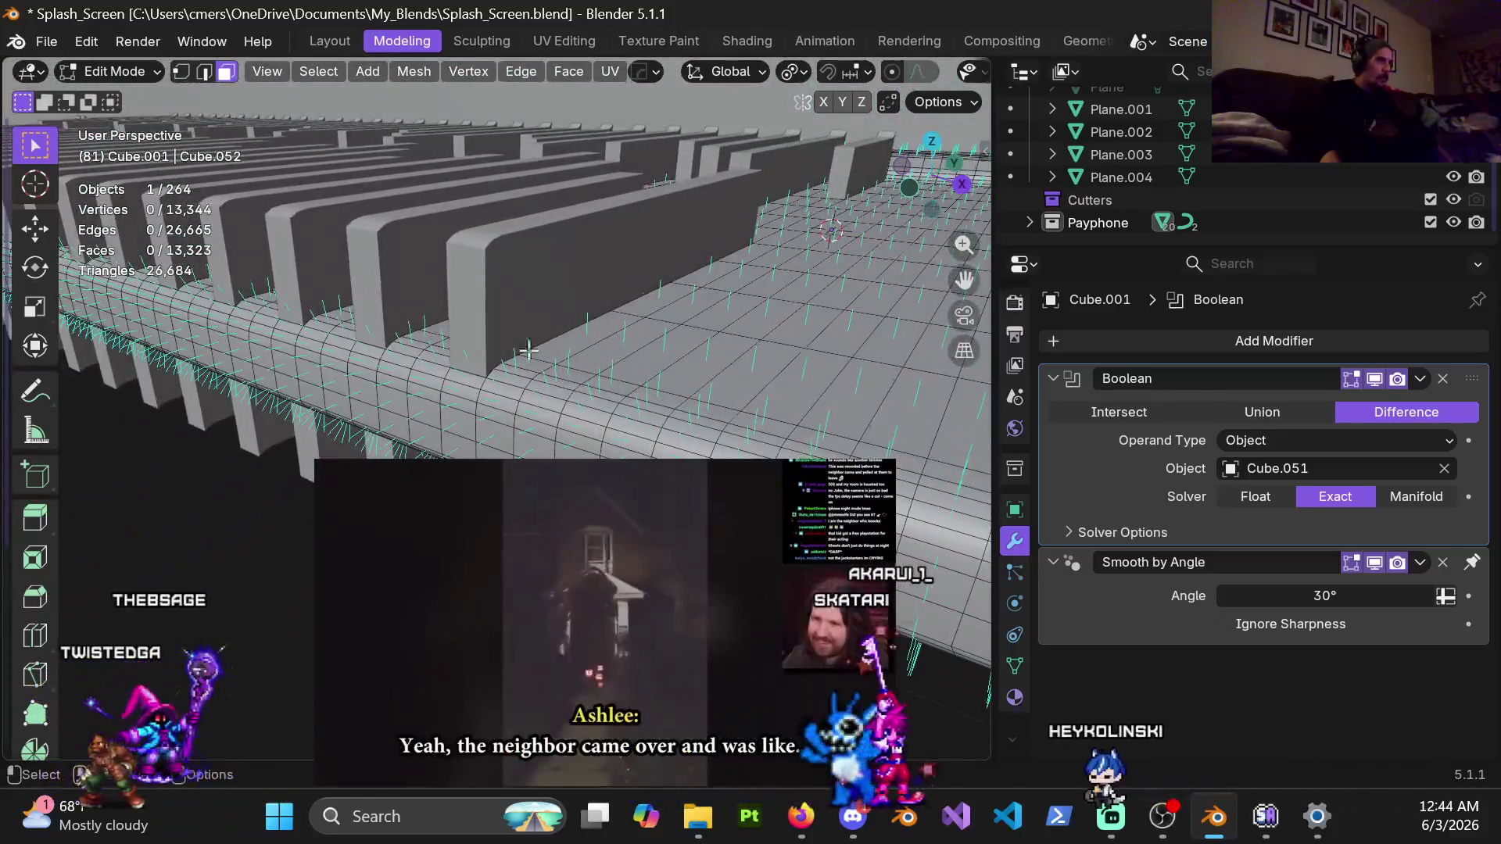
Try Manifold, Union and Intersect, then settle on the Exact solver with Difference
click(1400, 499)
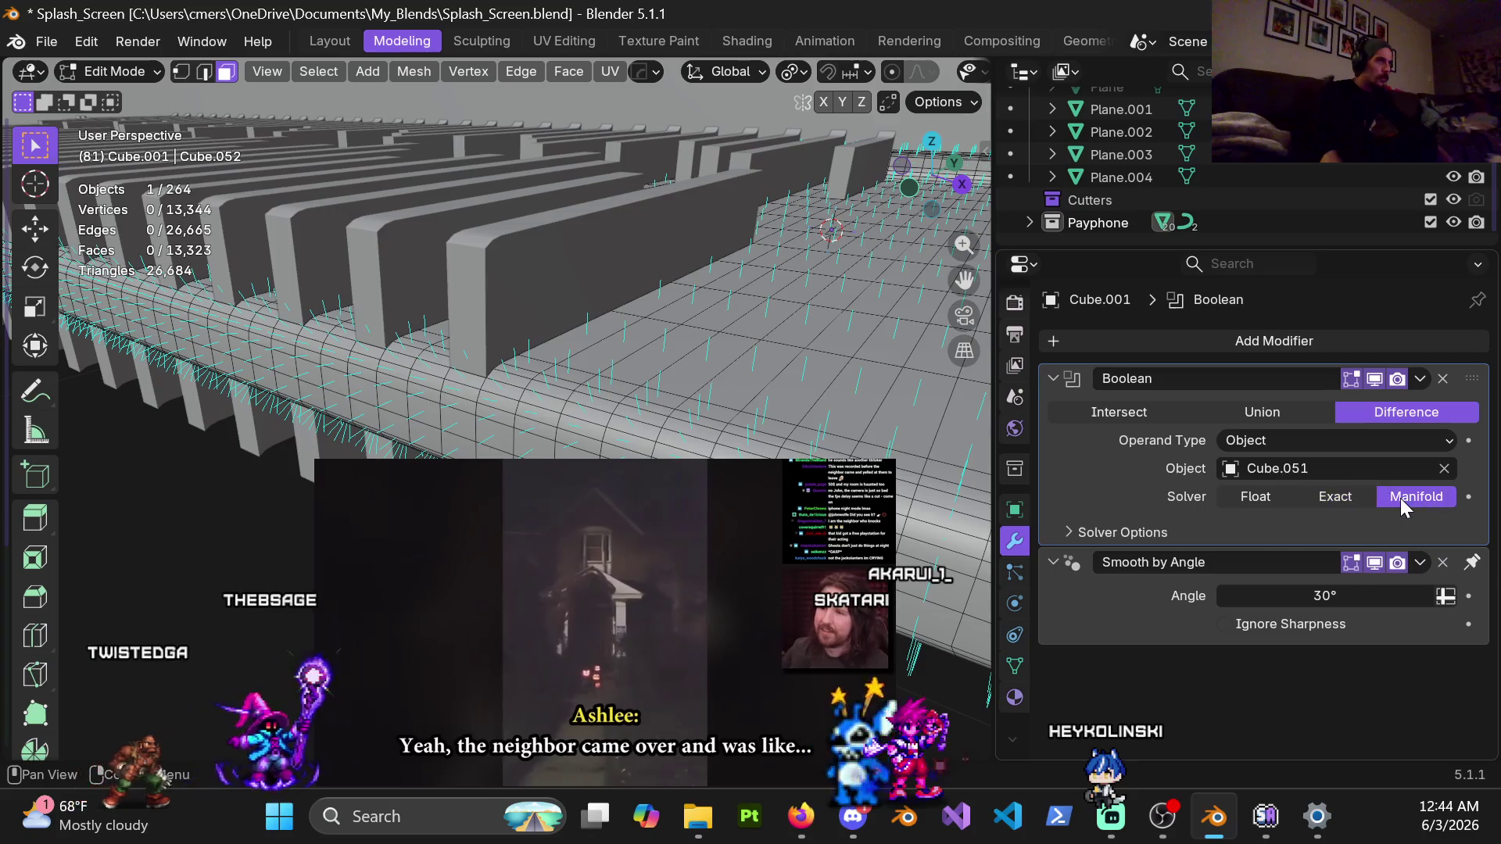
click(1322, 502)
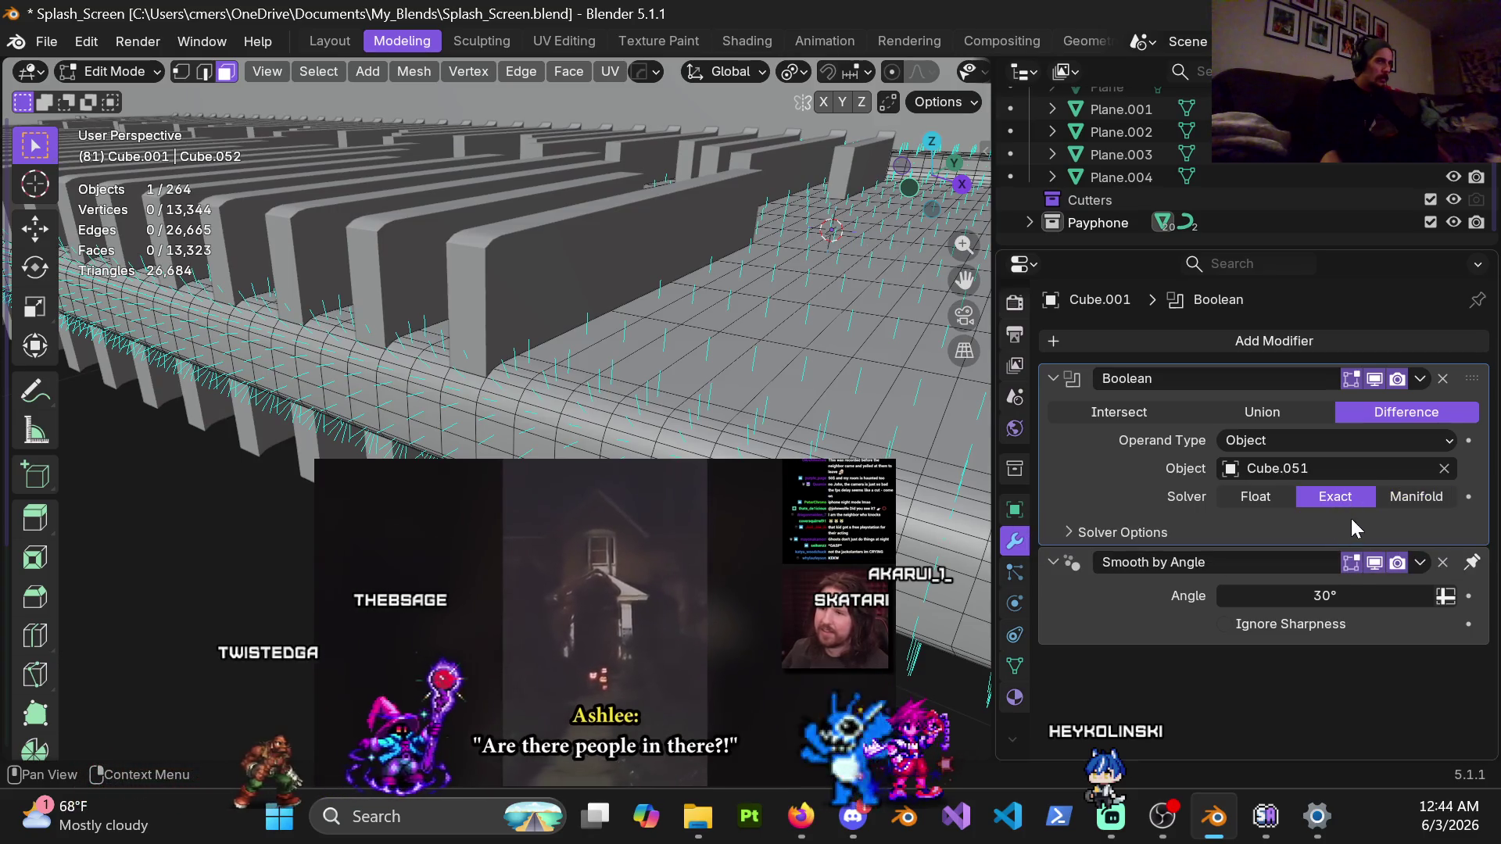
click(1259, 416)
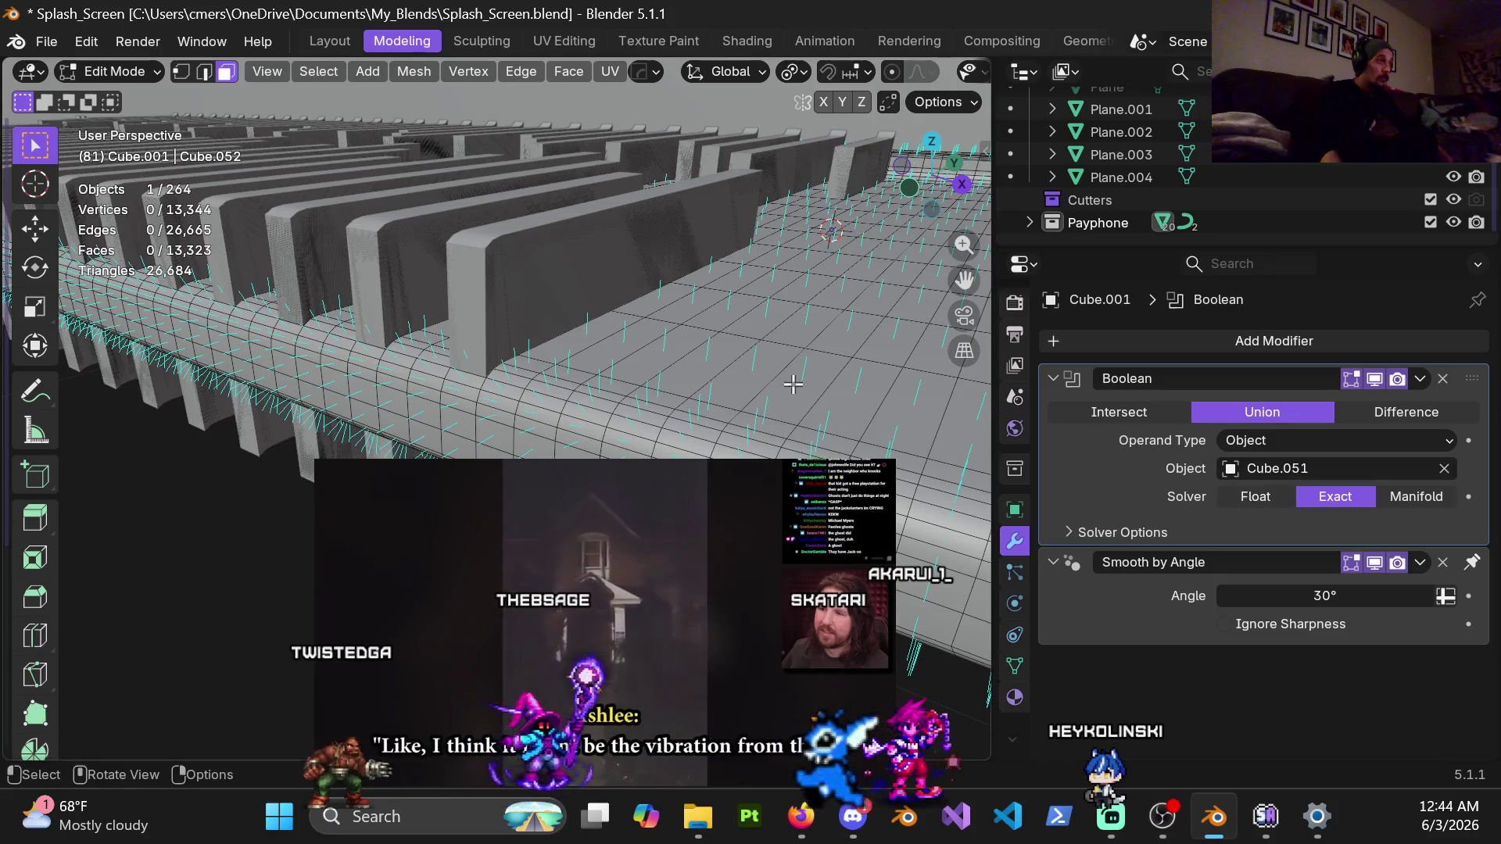
click(1156, 411)
mouse_move(716, 383)
middle_down()
mouse_move(784, 374)
mouse_move(766, 286)
middle_up()
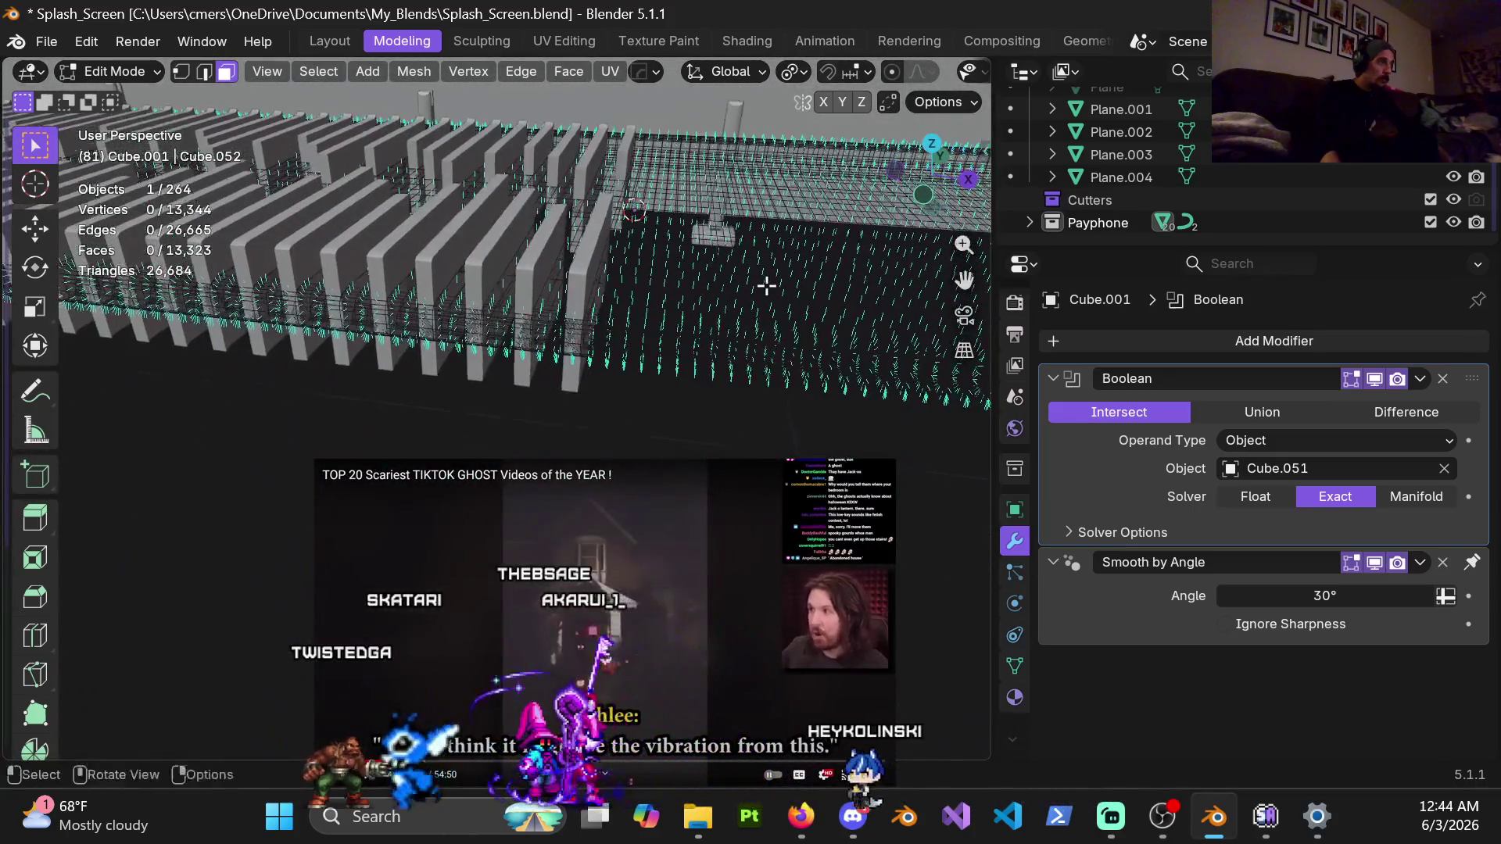
click(1418, 410)
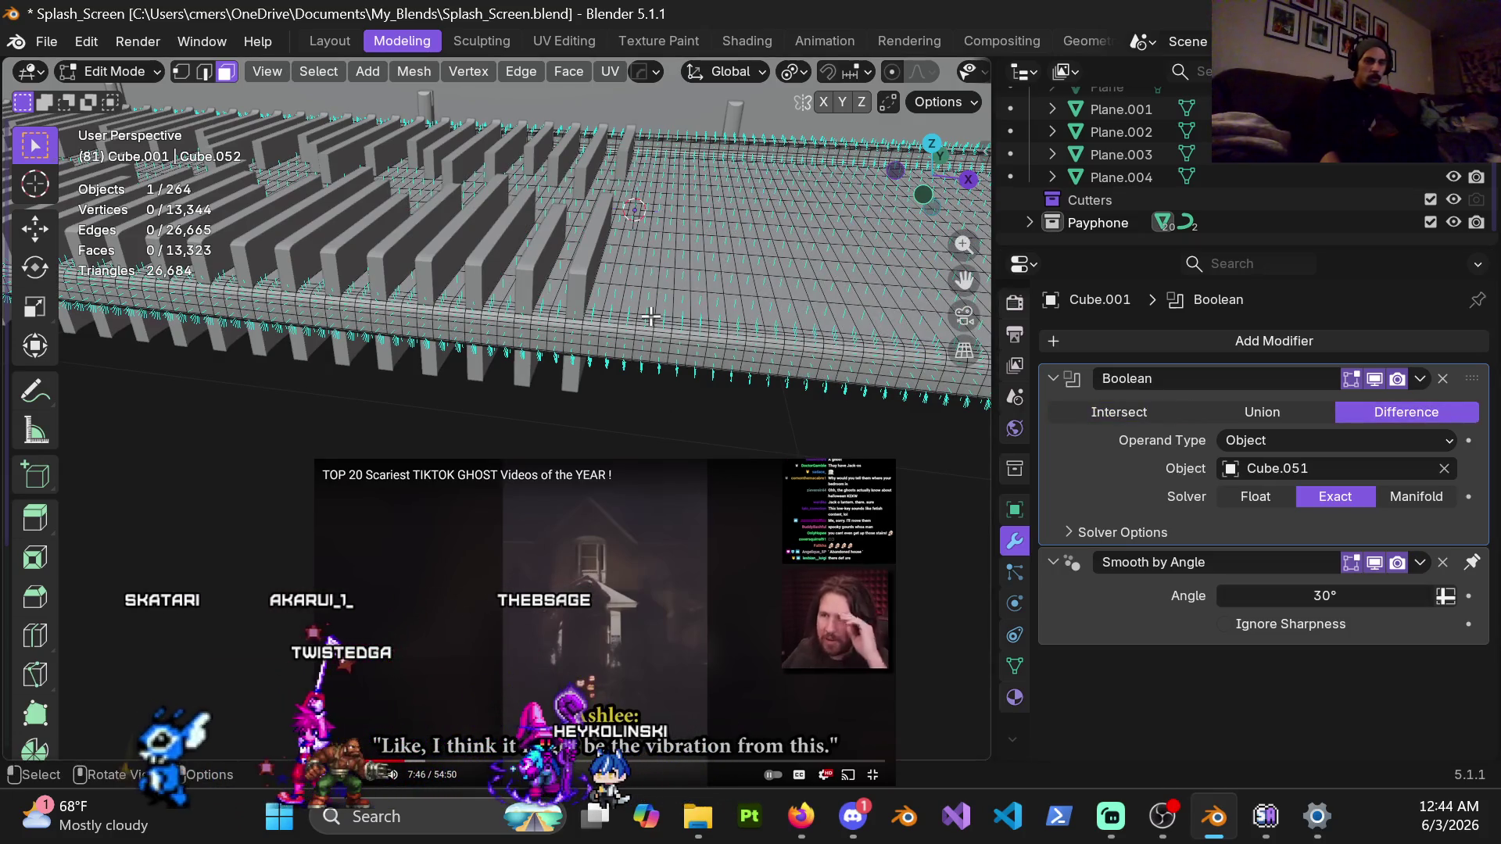
middle_drag(650, 316, 630, 305)
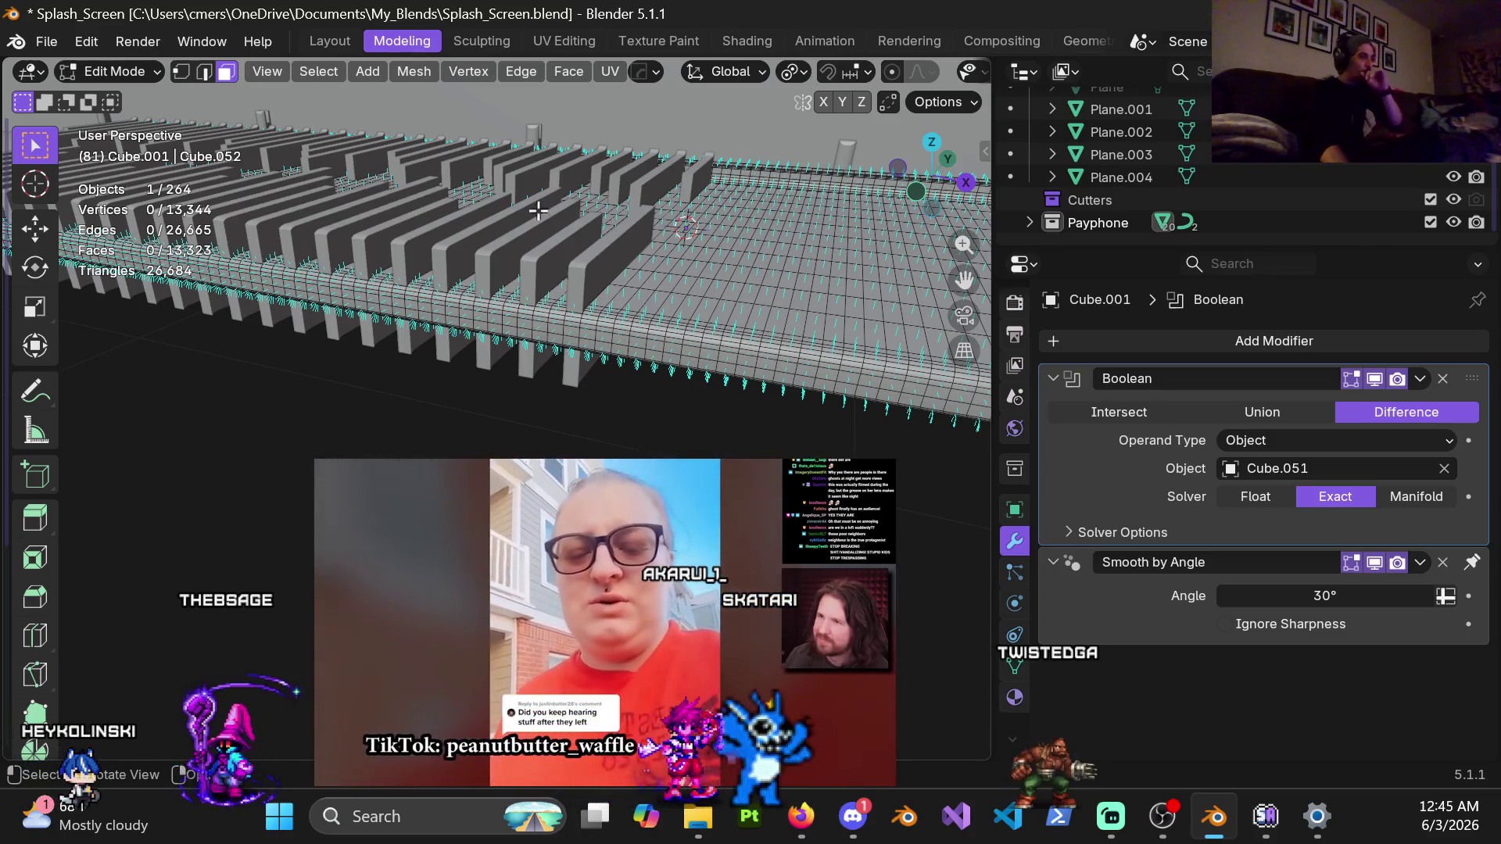
mouse_move(612, 763)
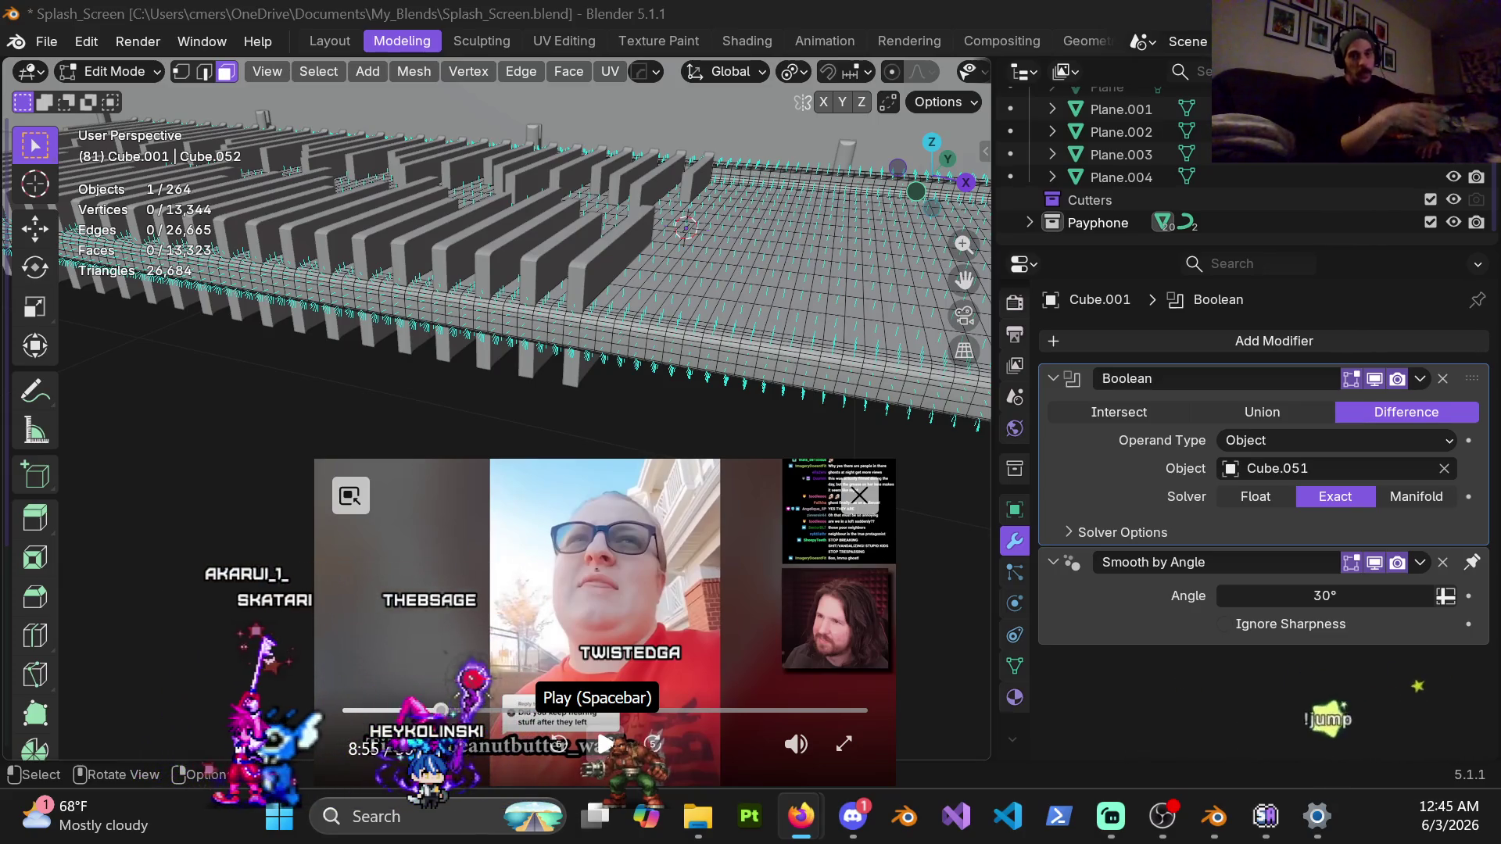
mouse_move(577, 572)
mouse_down()
mouse_move(1155, 619)
mouse_move(375, 525)
mouse_move(1176, 635)
mouse_up()
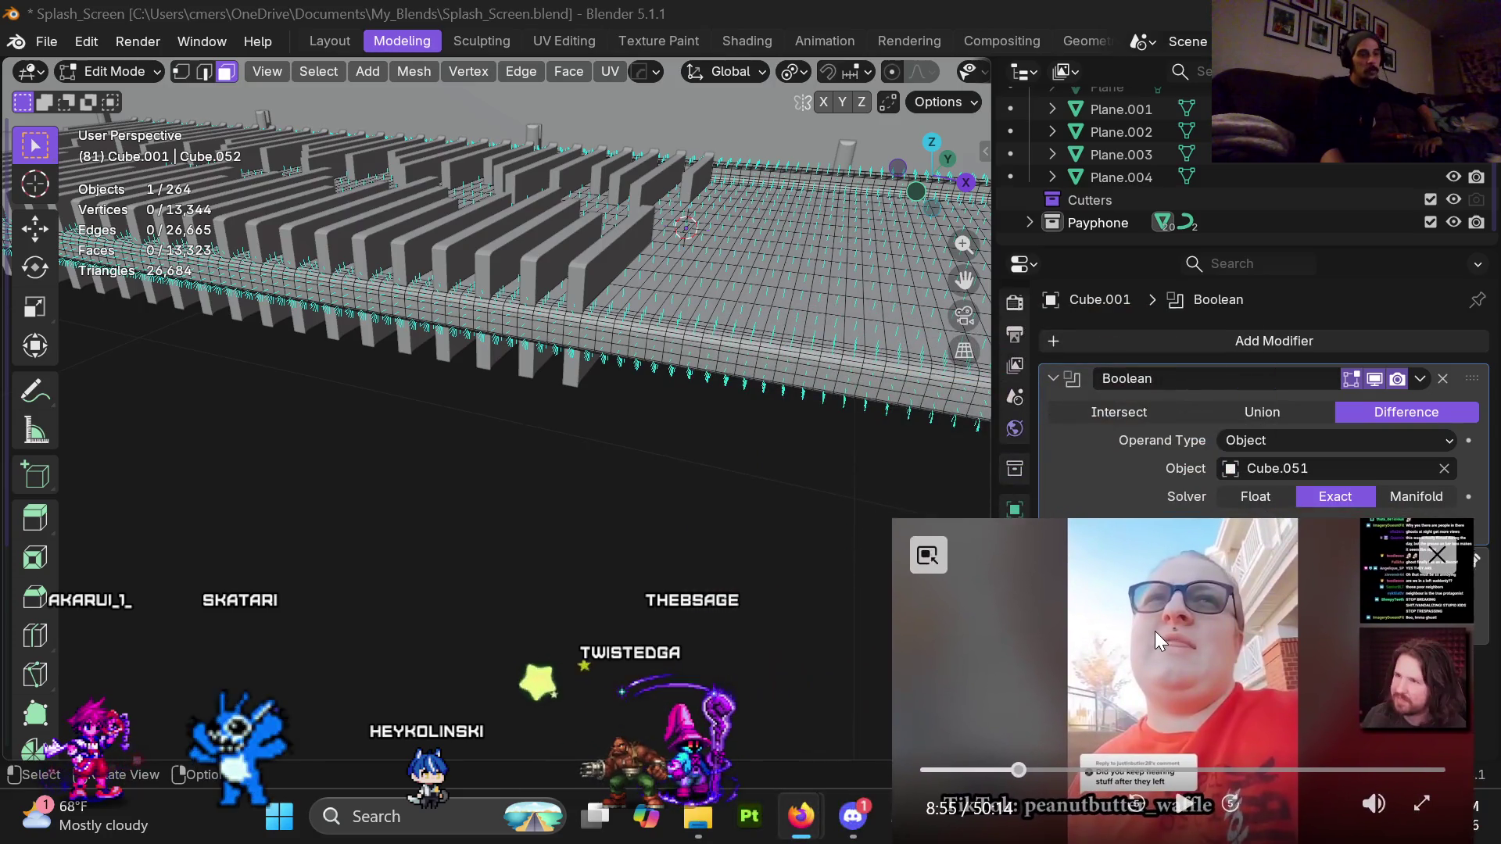
drag(1177, 628, 1183, 632)
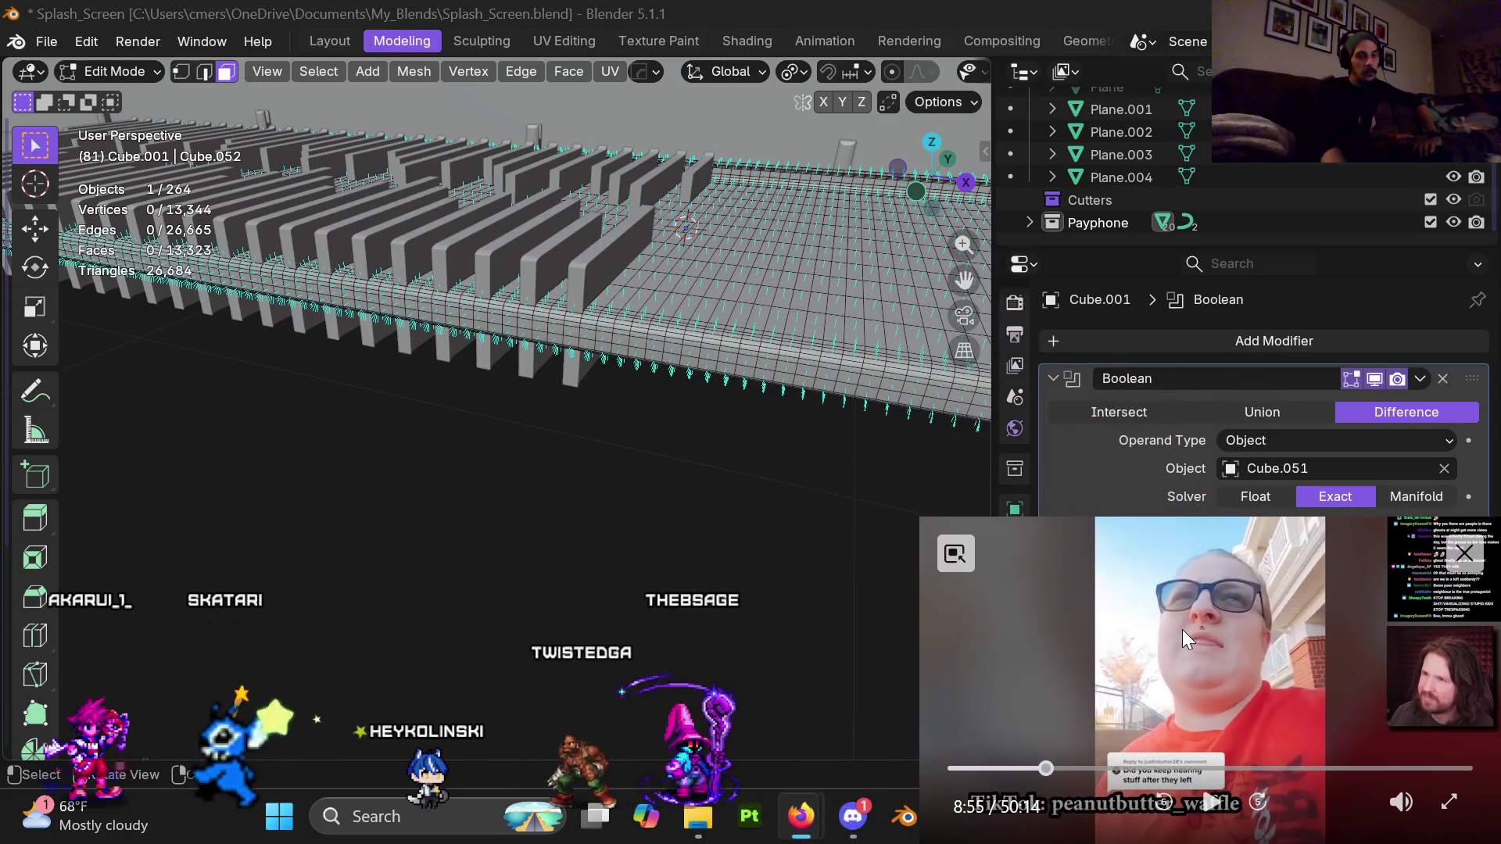
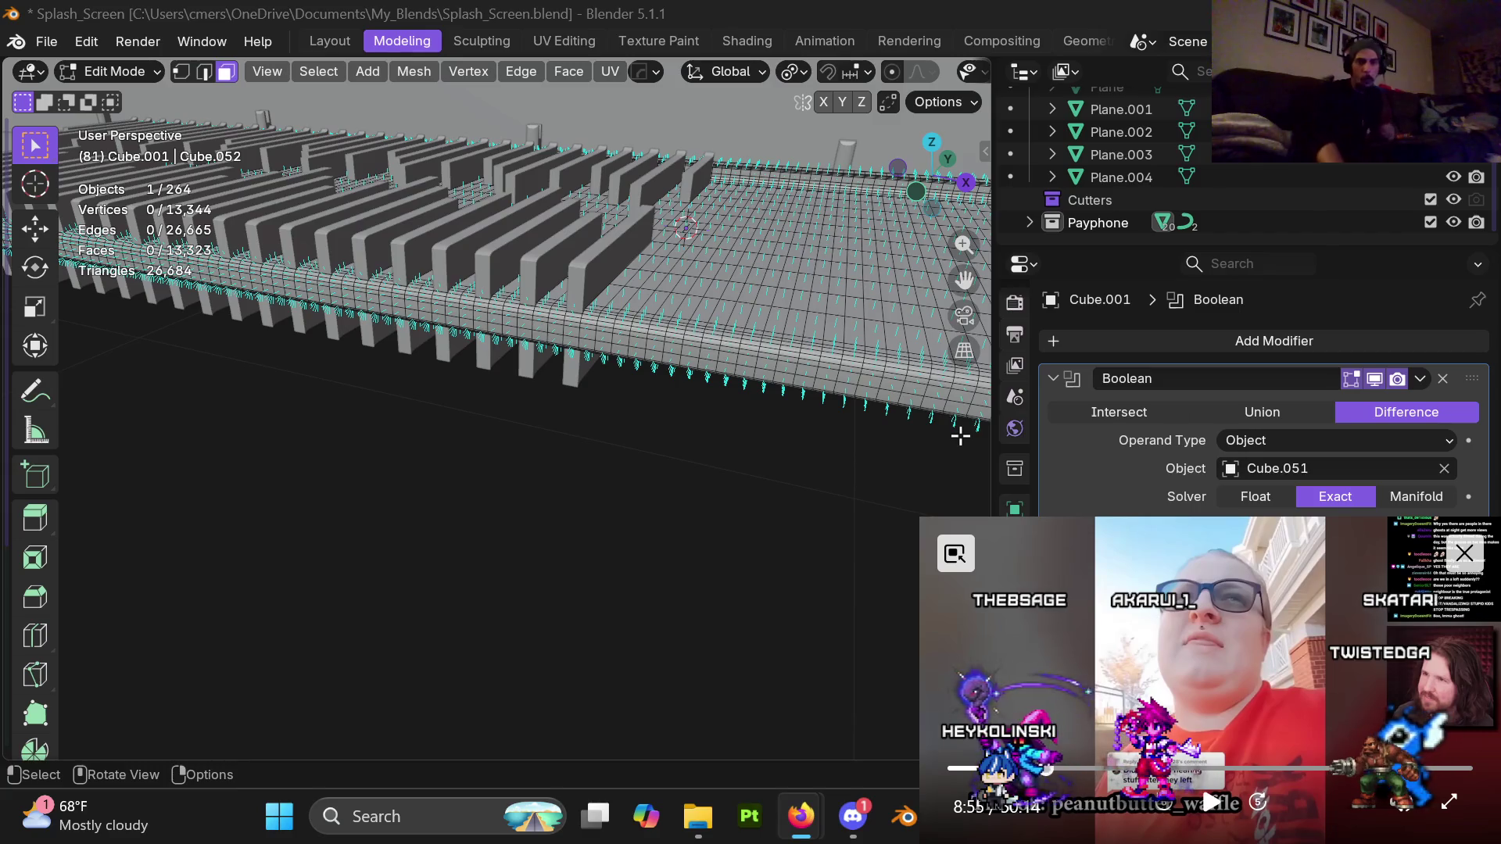
Resume playback of the picture-in-picture tutorial video
click(1216, 817)
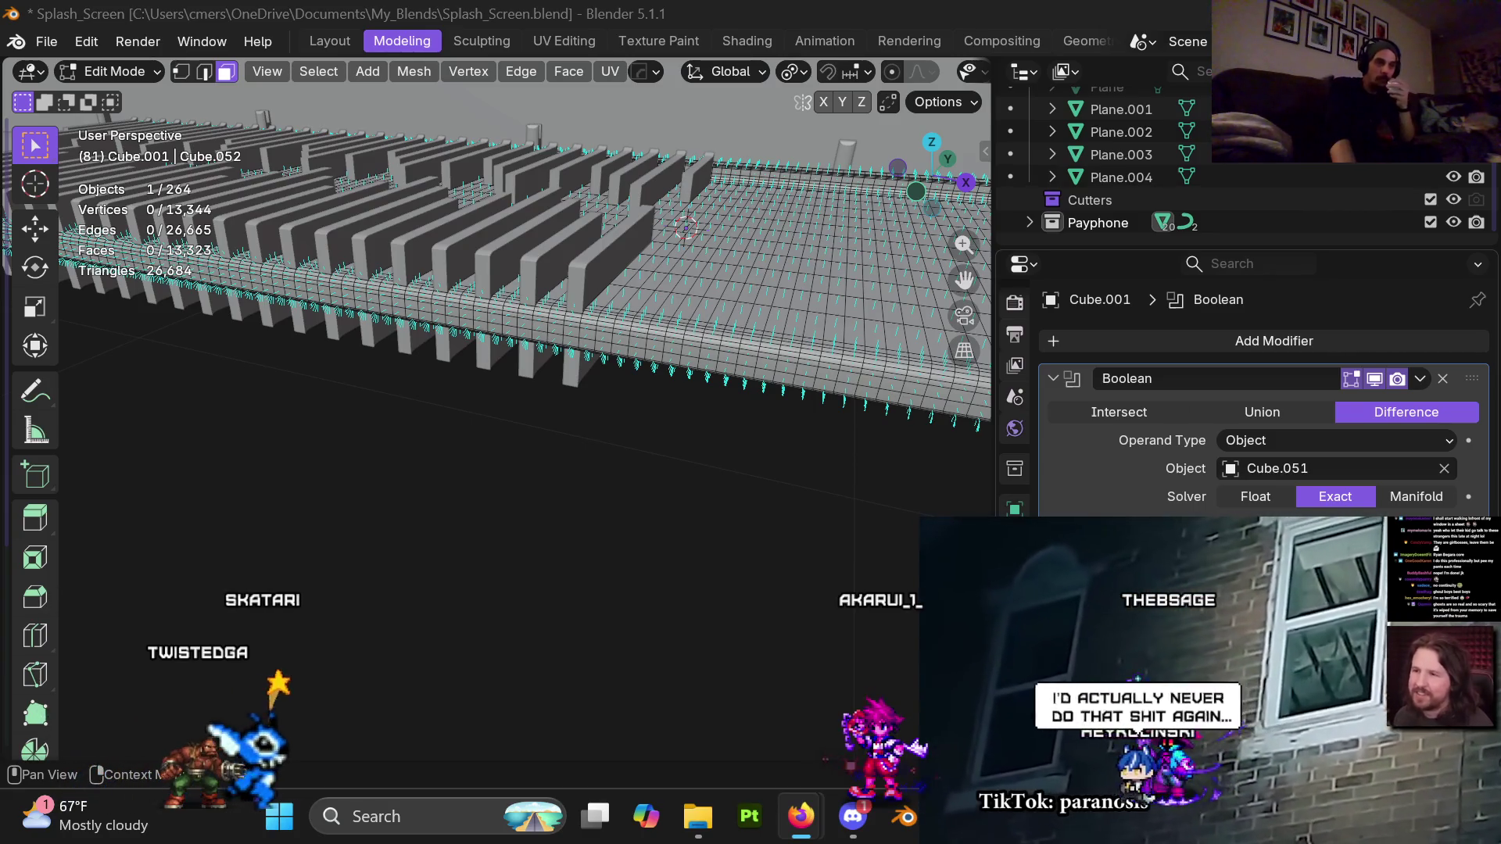
mouse_move(1205, 805)
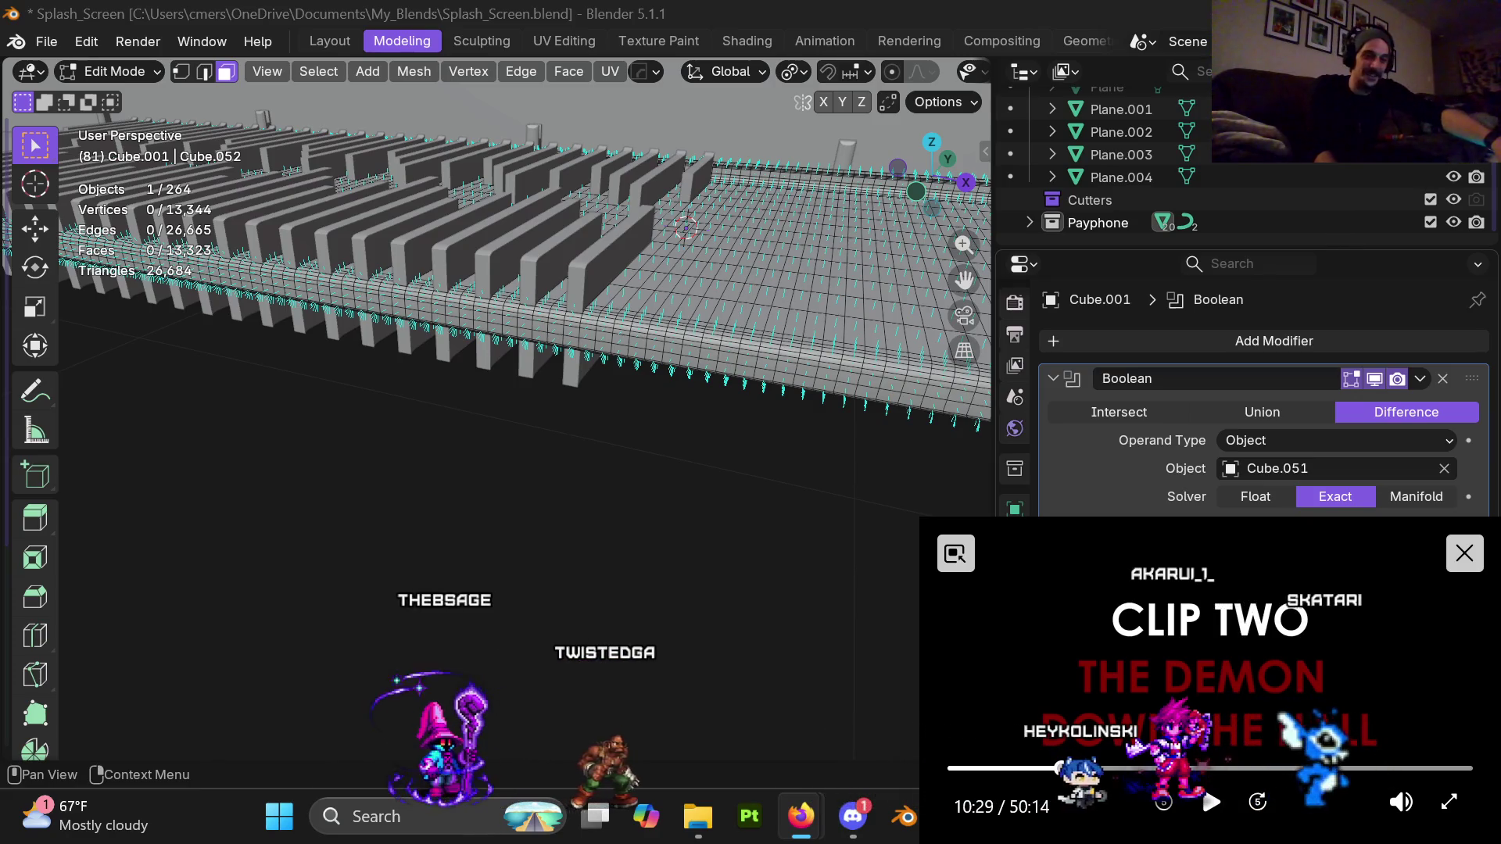
click(1211, 805)
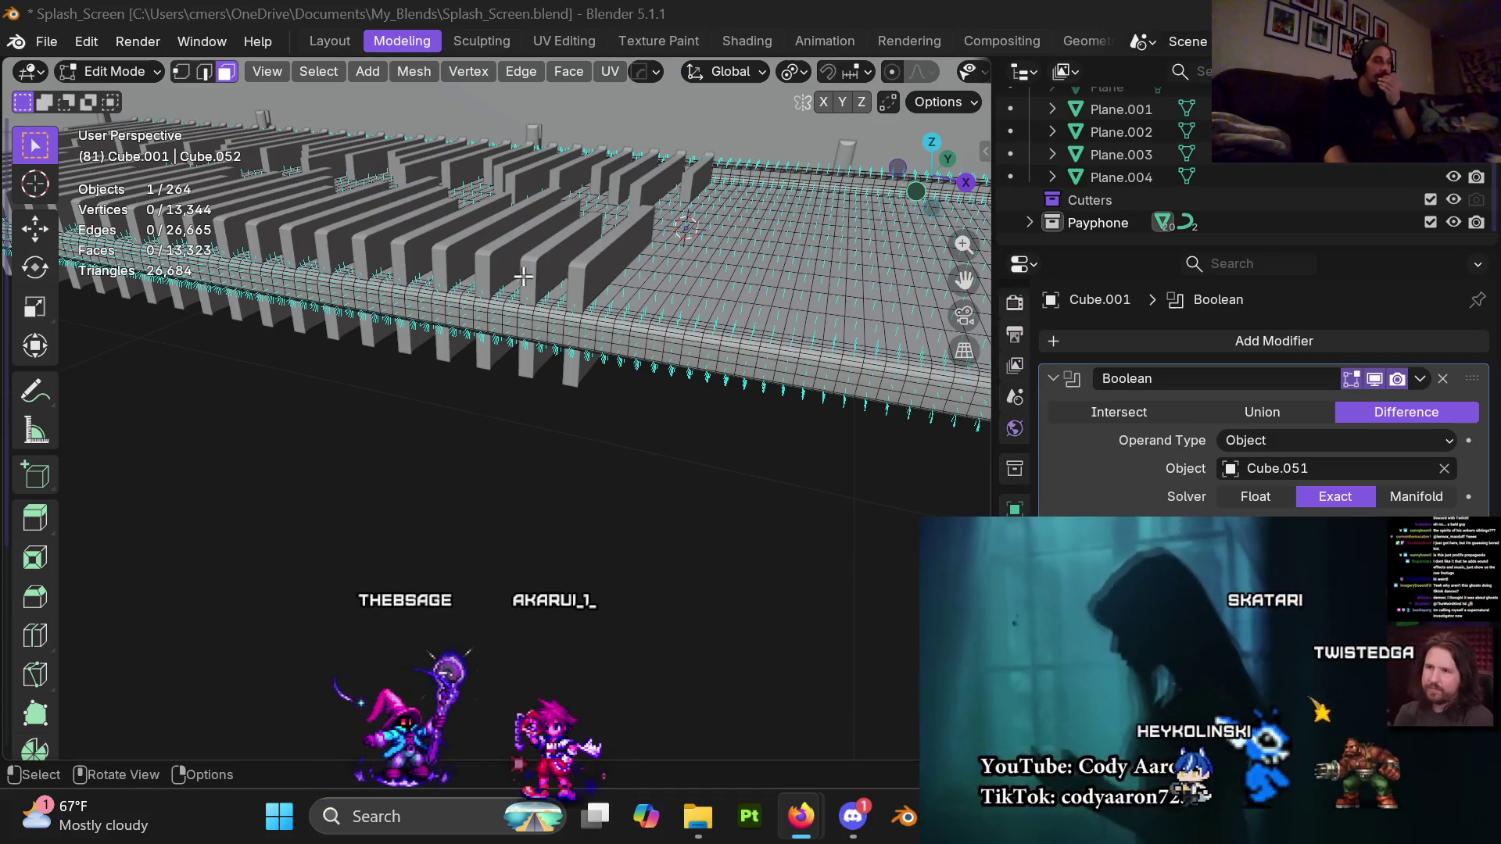
Orbit around the slatted boardwalk platform to inspect its posts and slats from several angles
mouse_move(536, 302)
middle_down()
mouse_move(604, 329)
mouse_move(611, 315)
middle_up()
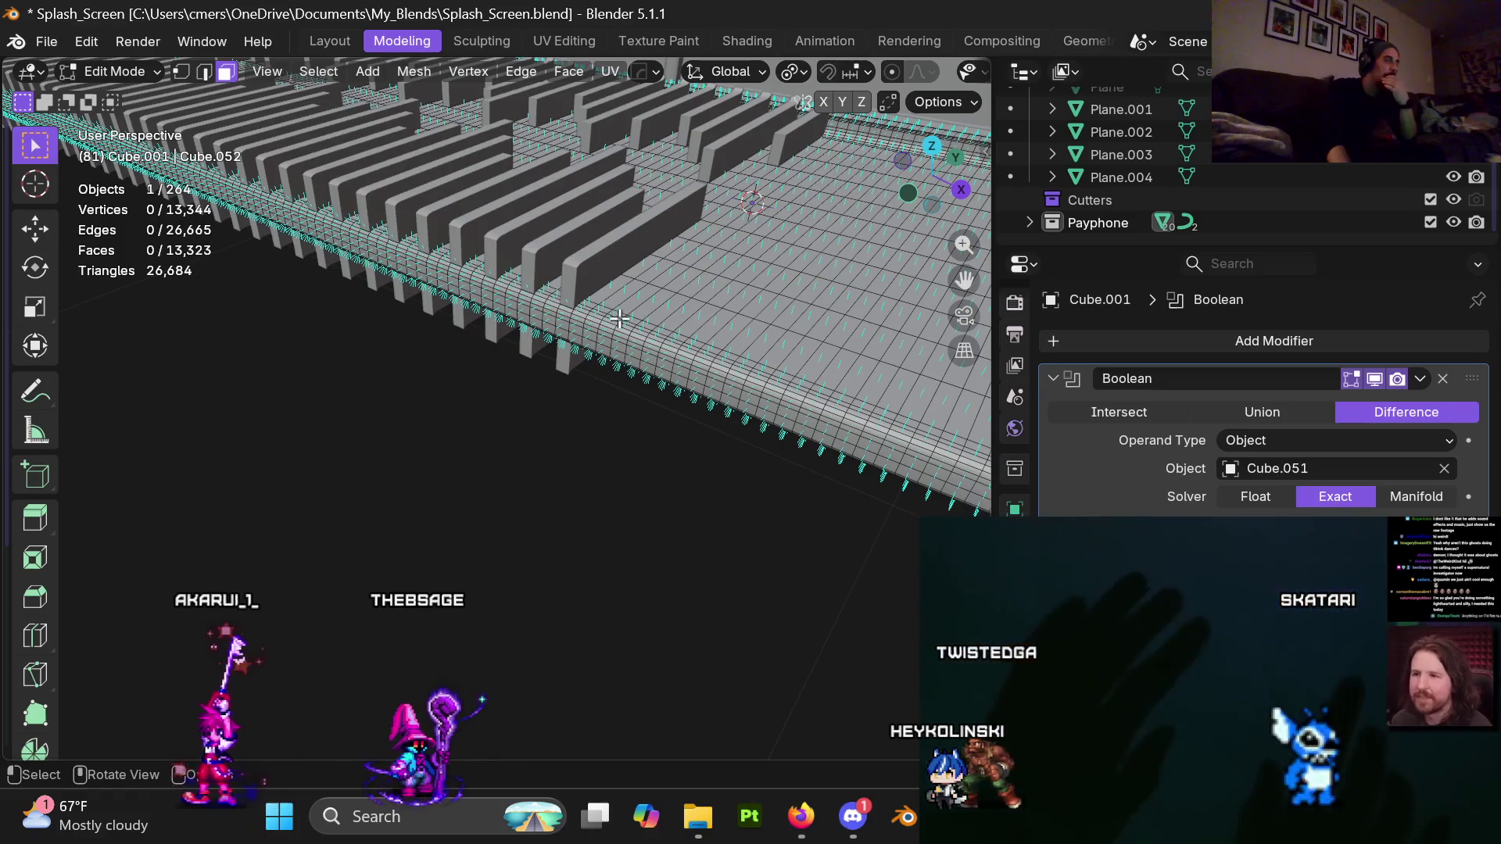
middle_drag(640, 275, 627, 251)
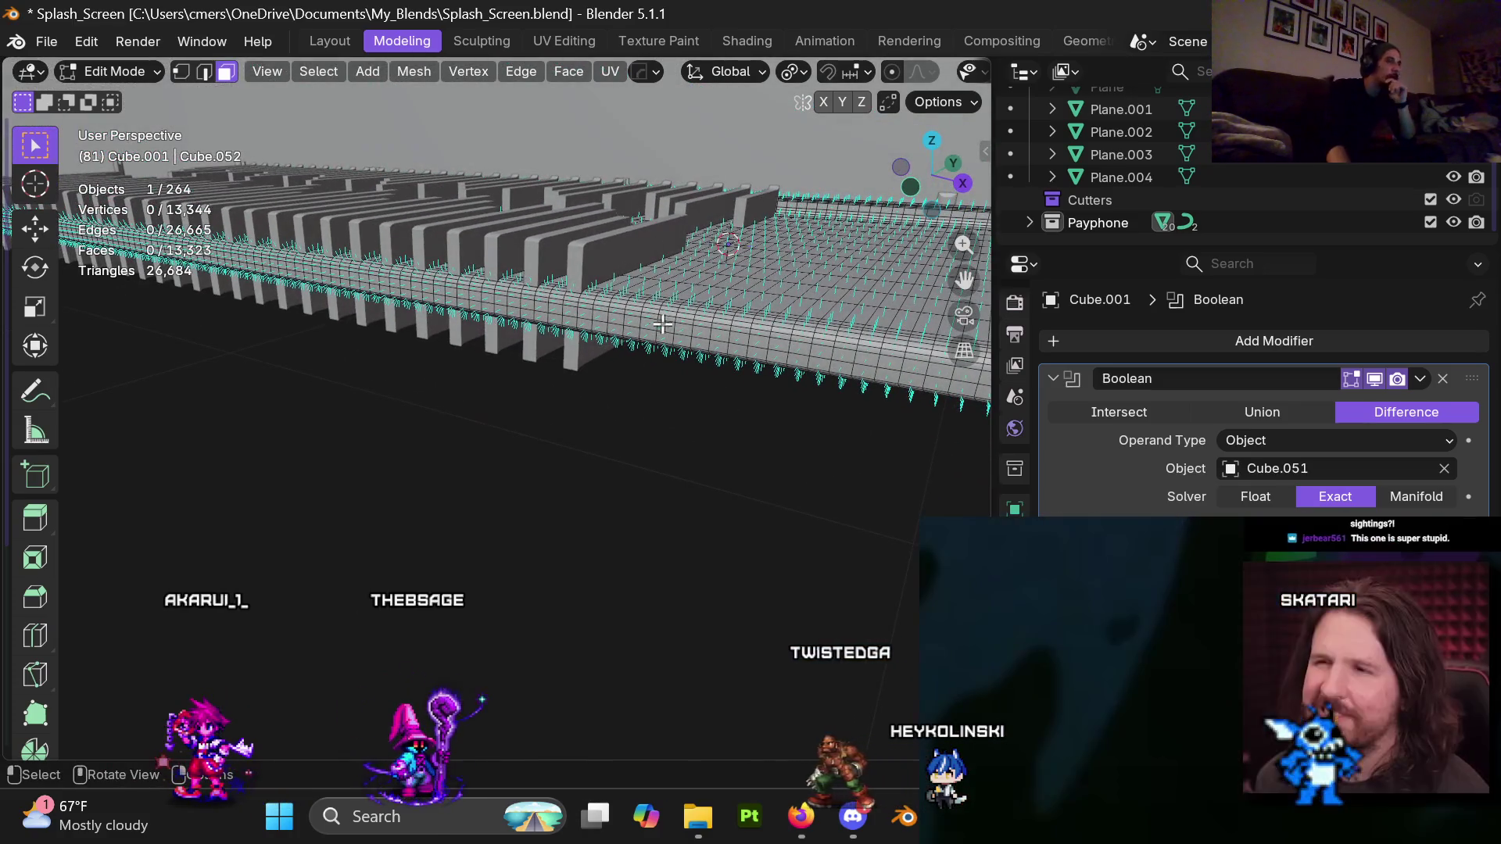
middle_drag(867, 449, 613, 373)
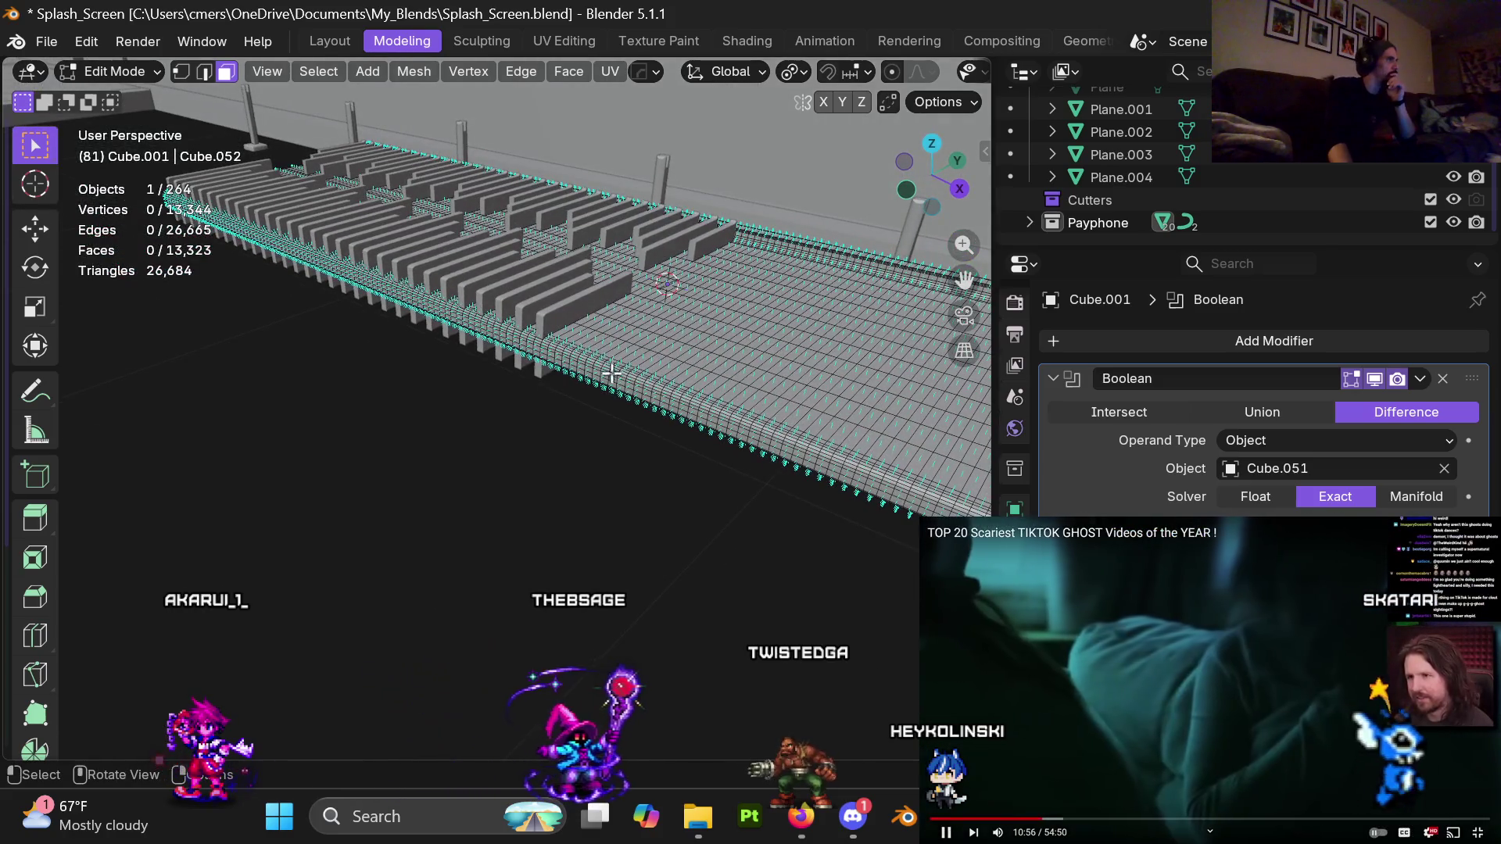
mouse_move(617, 427)
middle_down()
mouse_move(713, 476)
mouse_move(701, 471)
middle_up()
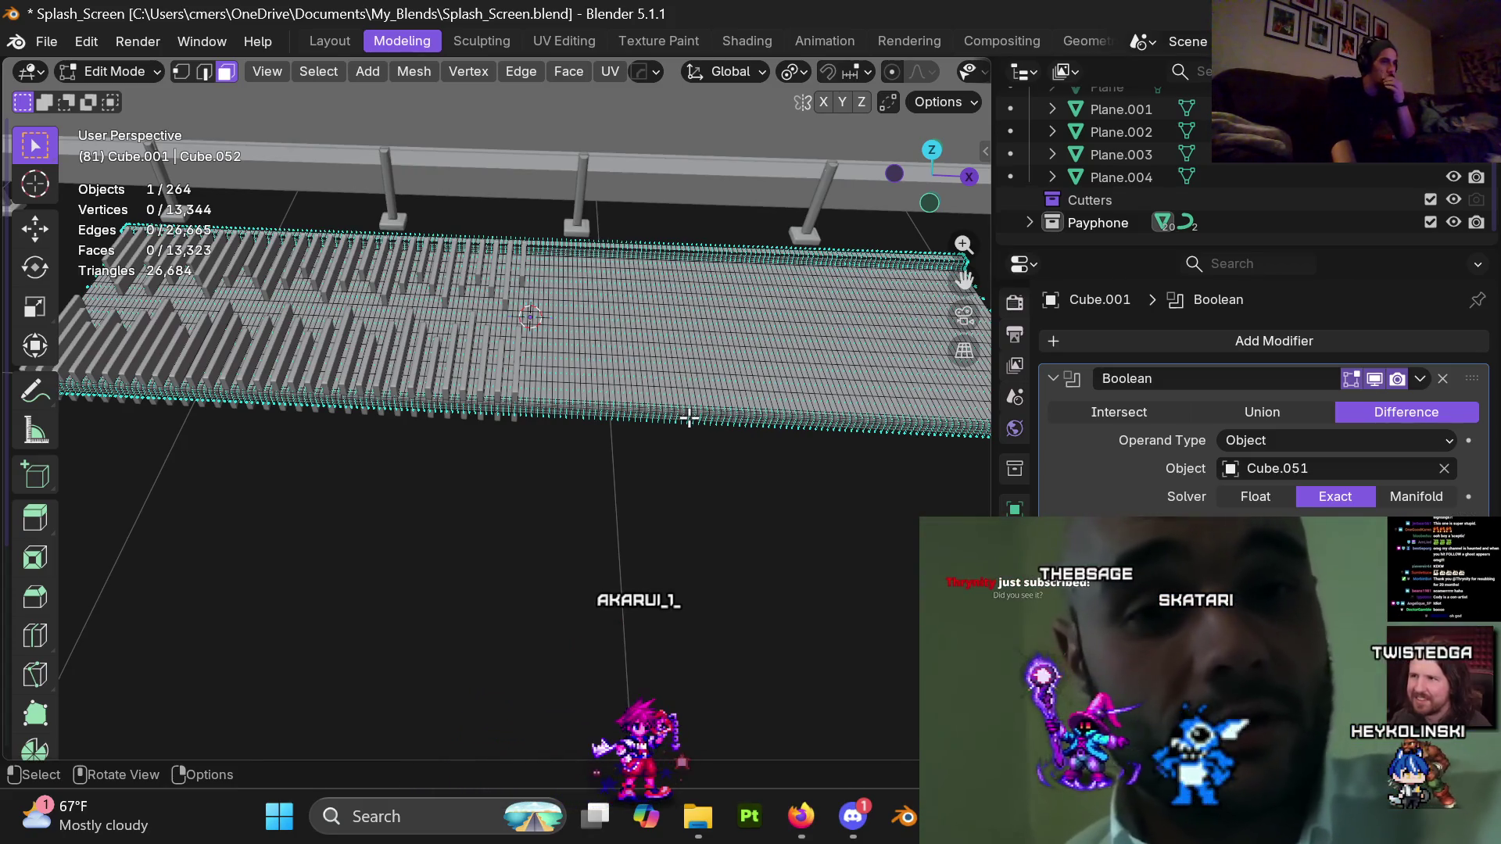
mouse_move(688, 418)
middle_down()
mouse_move(645, 290)
mouse_move(473, 405)
mouse_move(393, 415)
middle_up()
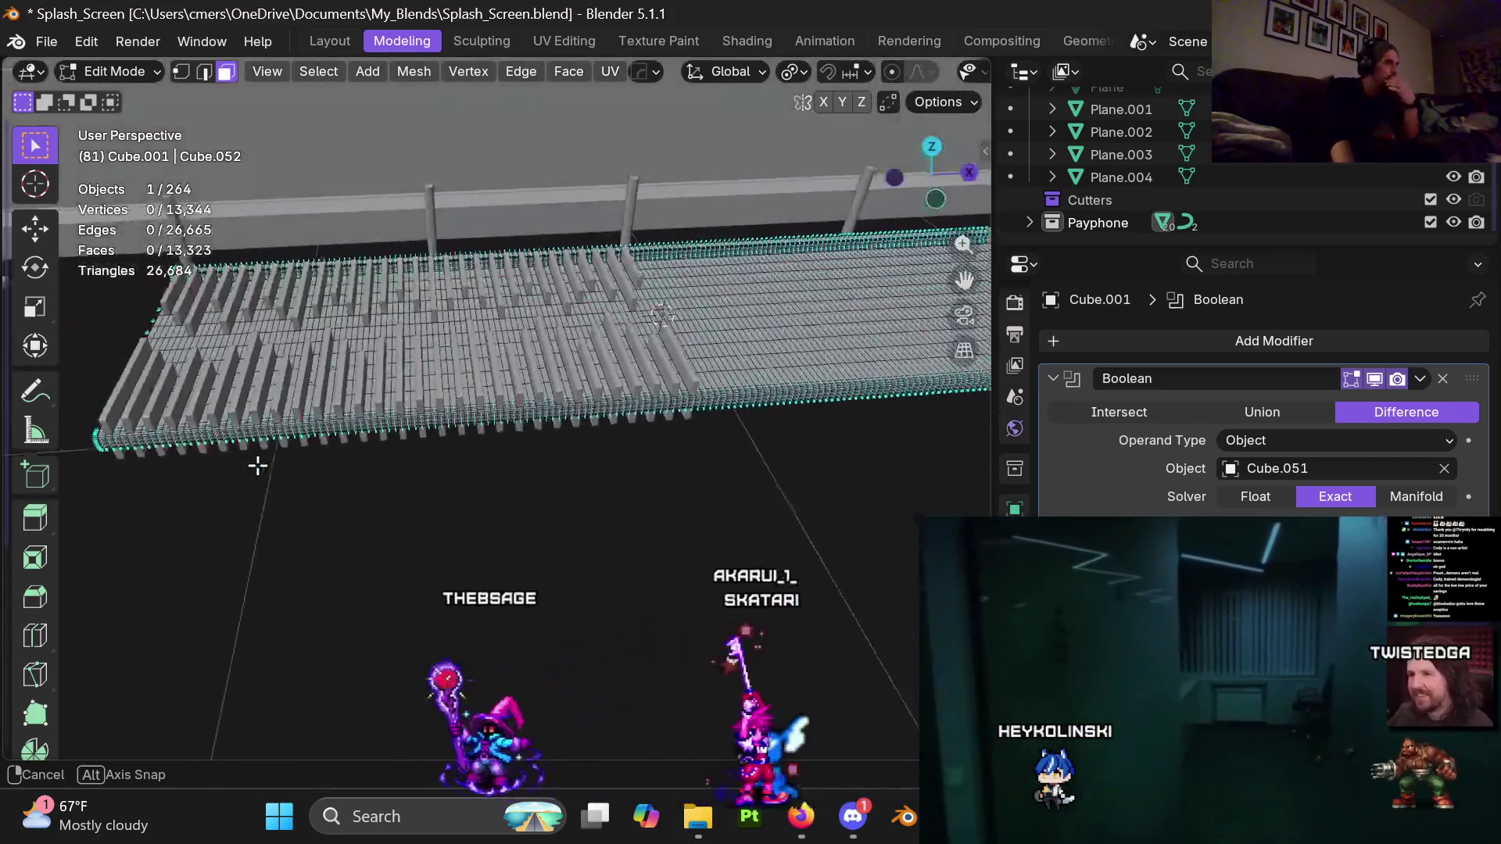
middle_drag(393, 416, 258, 457)
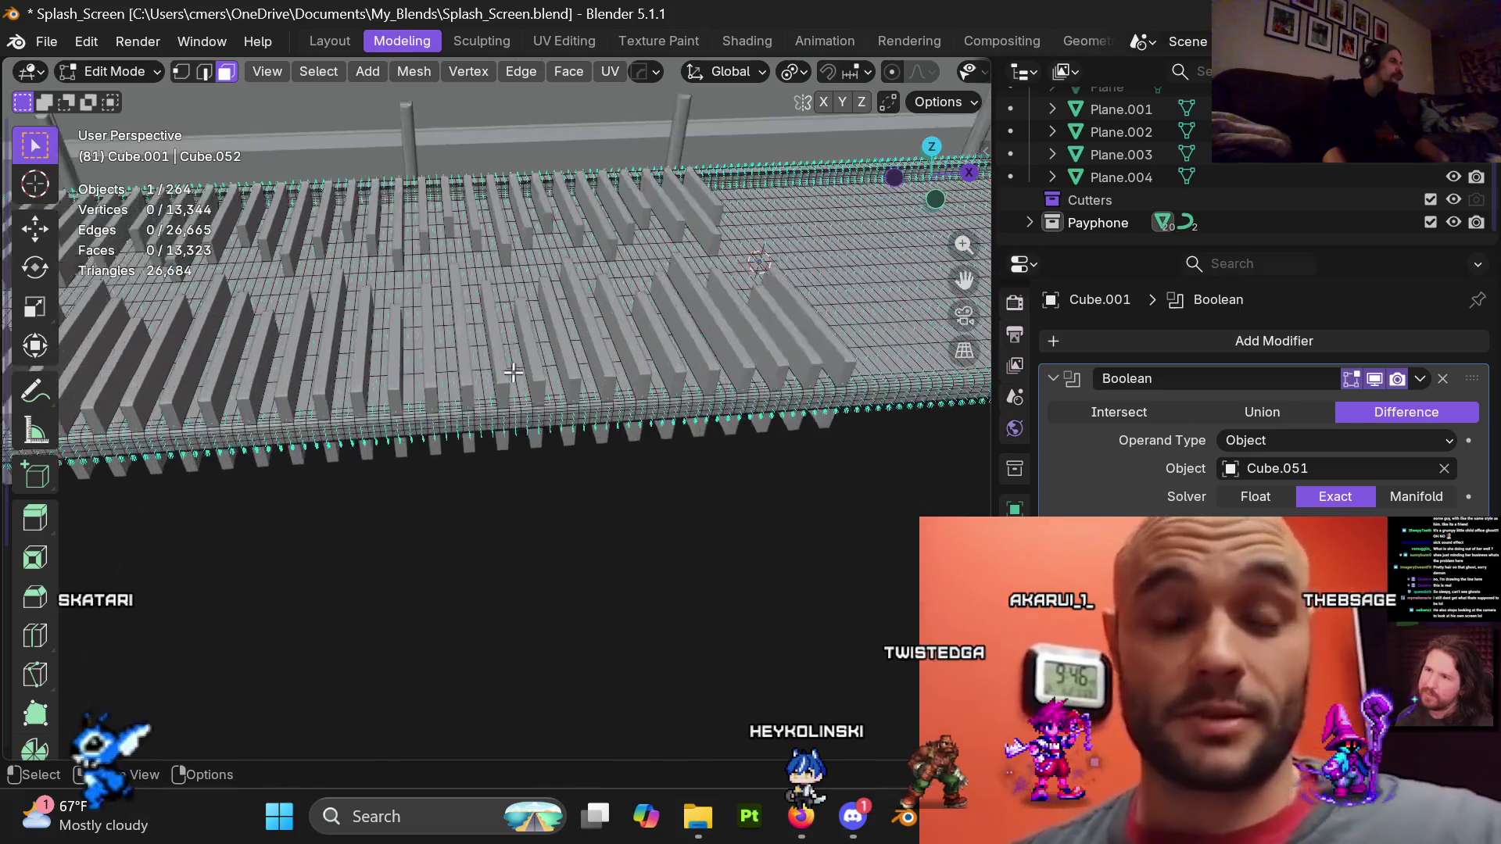
middle_drag(469, 360, 560, 408)
Return to Object Mode and select the Cube.051 object
key(ctrl+Tab)
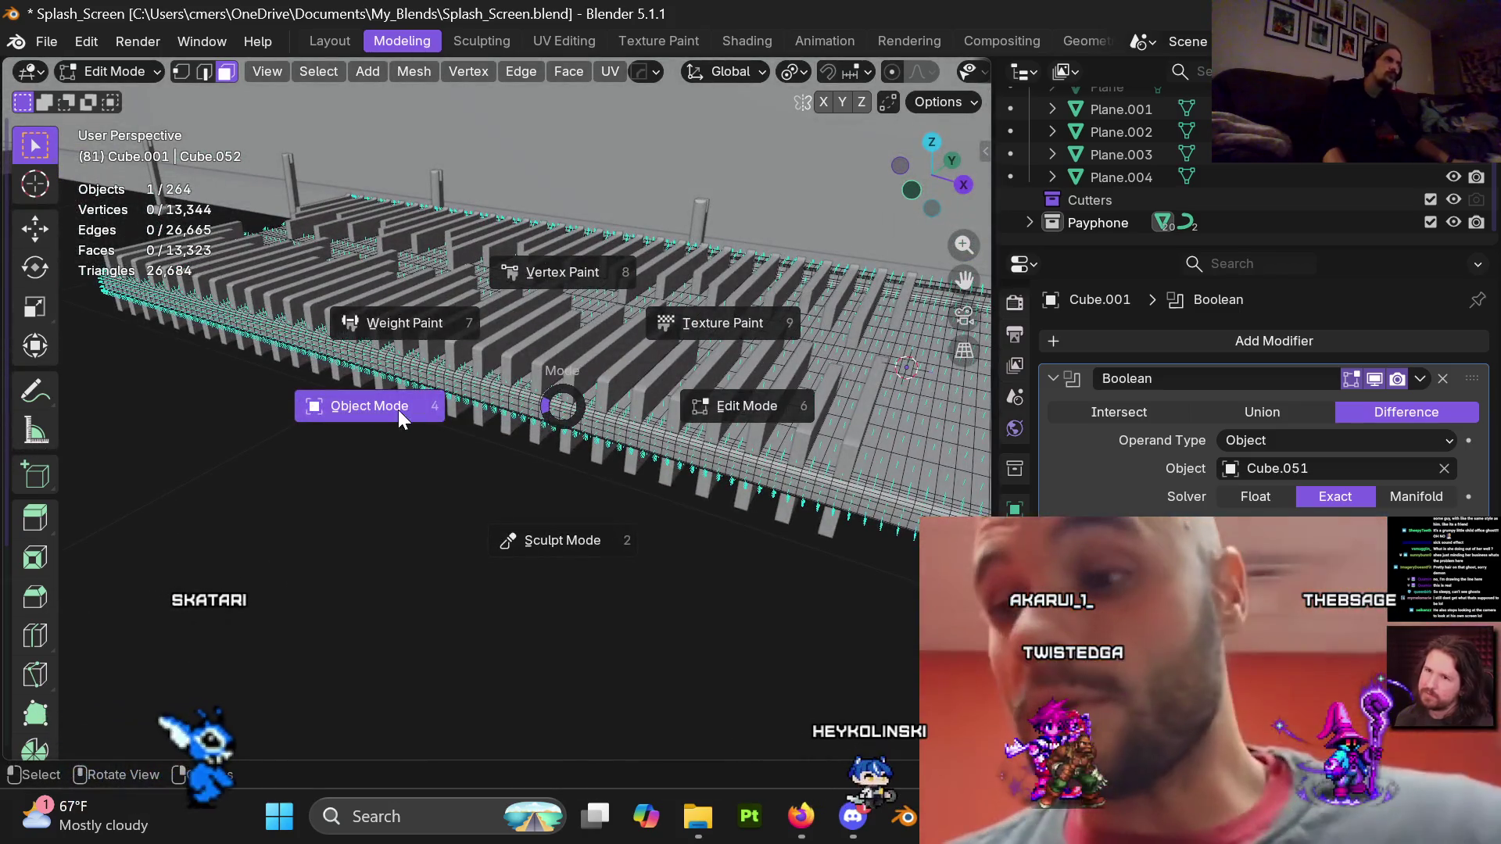
click(398, 410)
click(610, 420)
mouse_move(610, 419)
middle_down()
mouse_move(649, 377)
mouse_move(500, 461)
mouse_move(481, 424)
middle_up()
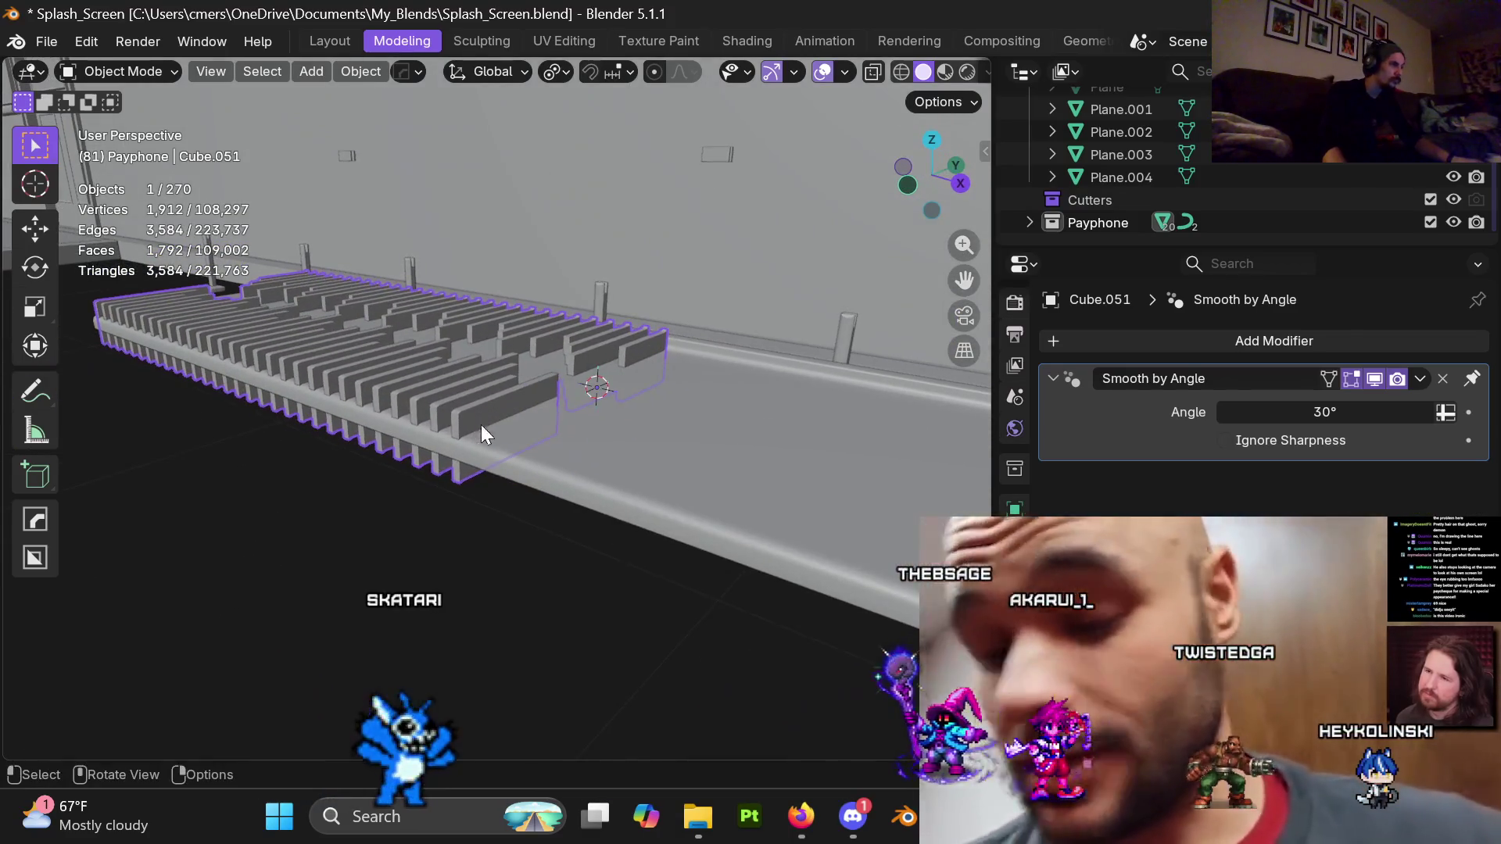
Select the large slab Cube.001 and frame it in the view
click(563, 469)
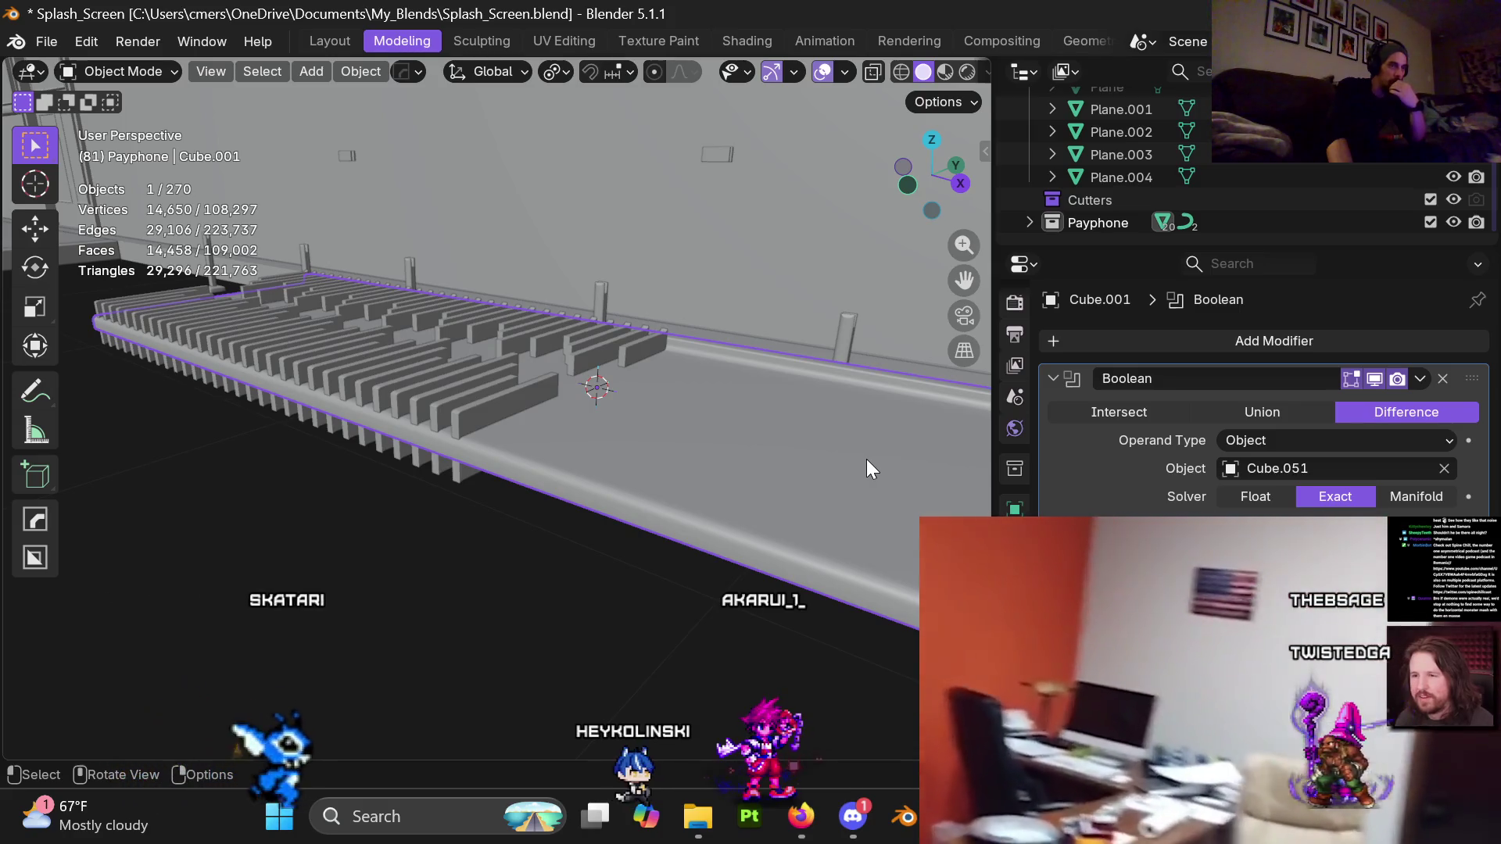
scroll(520, 428, up, 2)
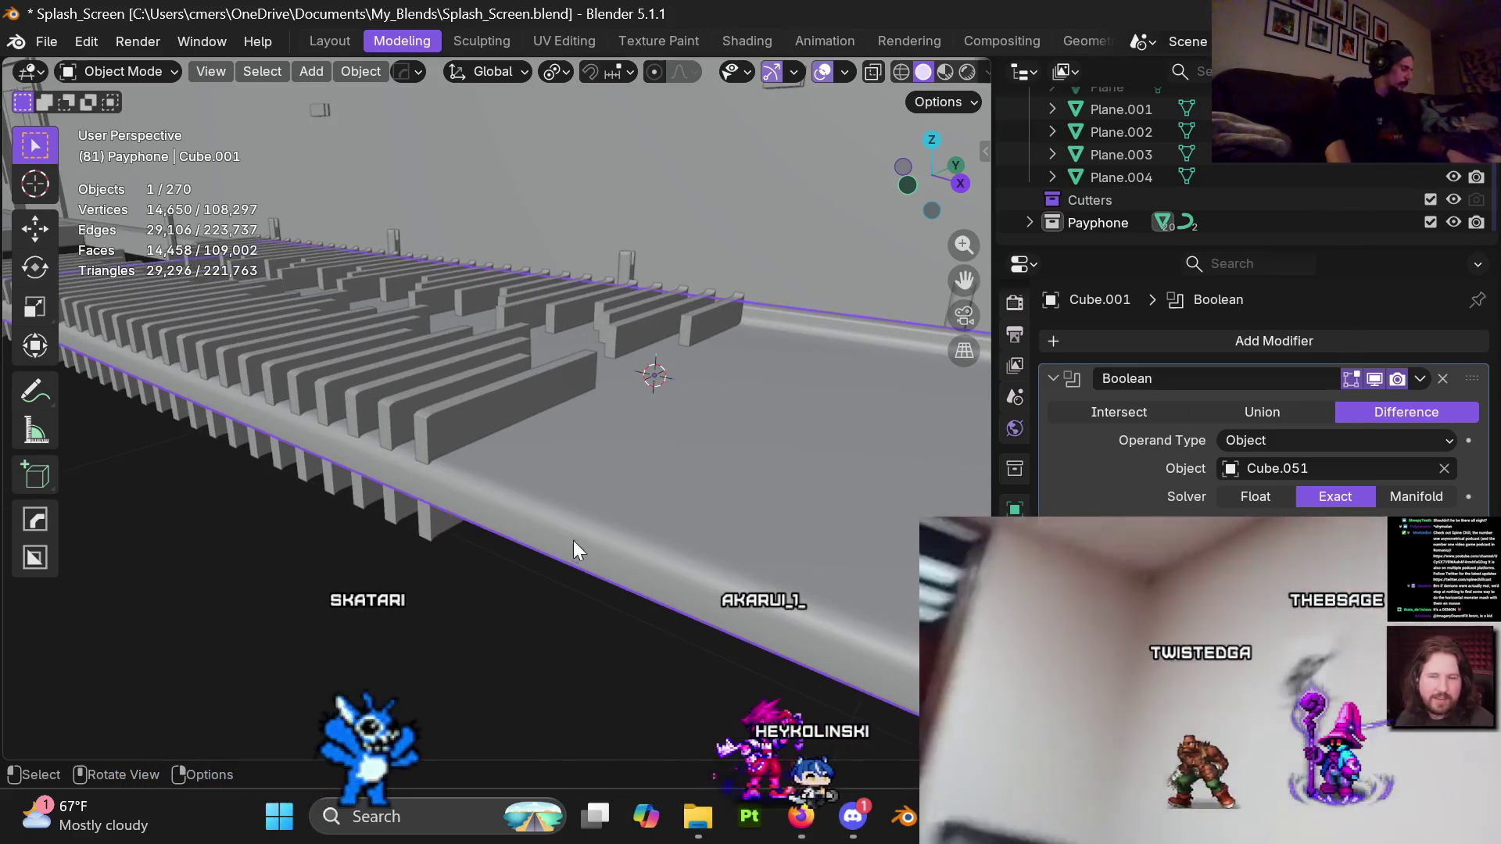
mouse_move(552, 521)
middle_down()
mouse_move(488, 512)
mouse_move(541, 473)
mouse_move(491, 526)
mouse_move(422, 523)
mouse_move(822, 407)
mouse_move(597, 462)
mouse_move(457, 356)
middle_up()
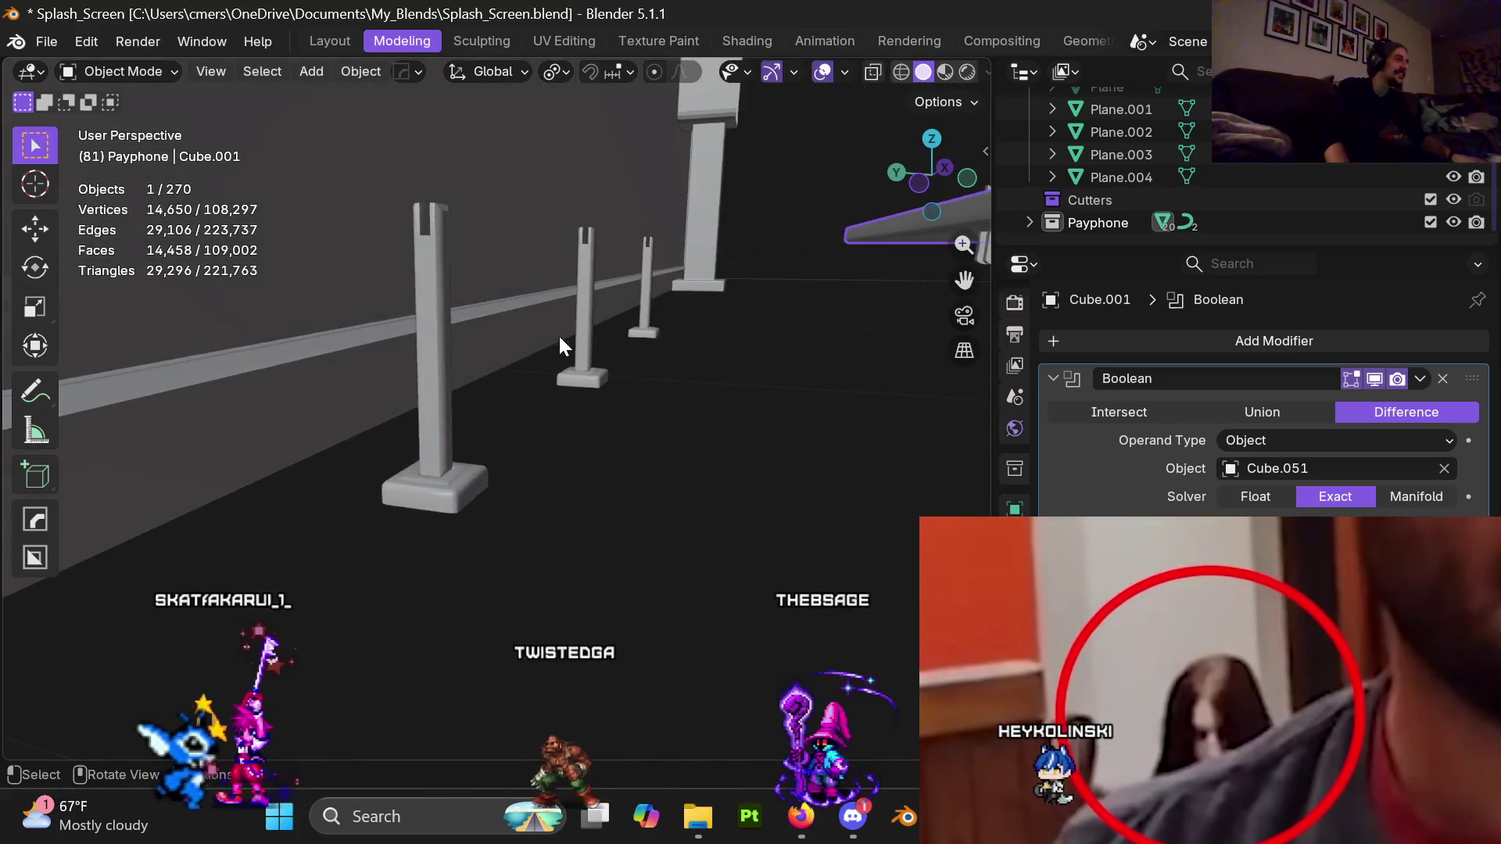
mouse_move(457, 356)
middle_down()
mouse_move(702, 463)
mouse_move(570, 453)
middle_up()
key(KP_Decimal)
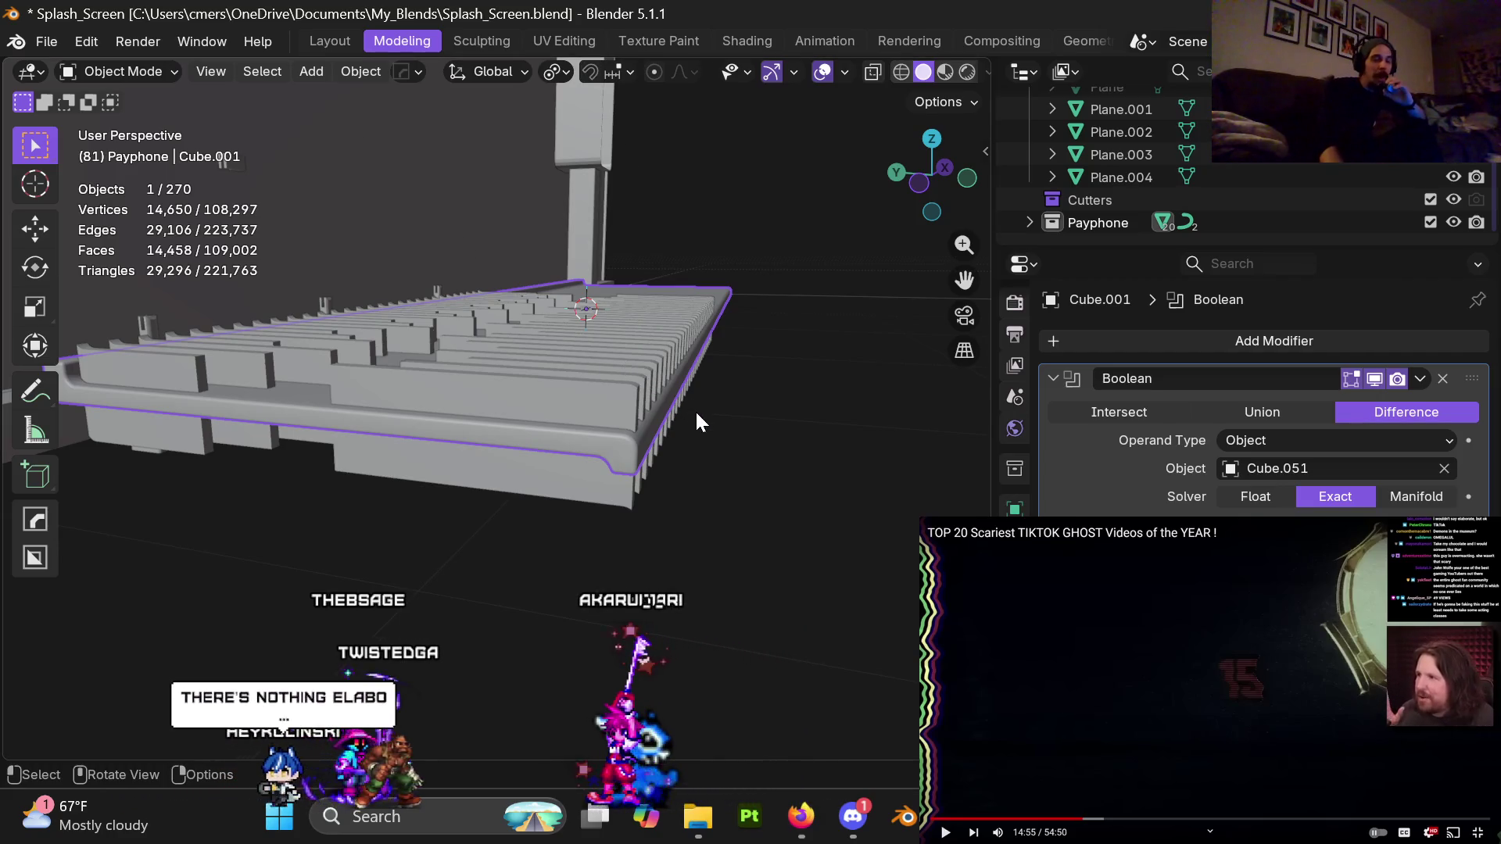
mouse_move(722, 475)
middle_down()
mouse_move(671, 455)
mouse_move(695, 443)
middle_up()
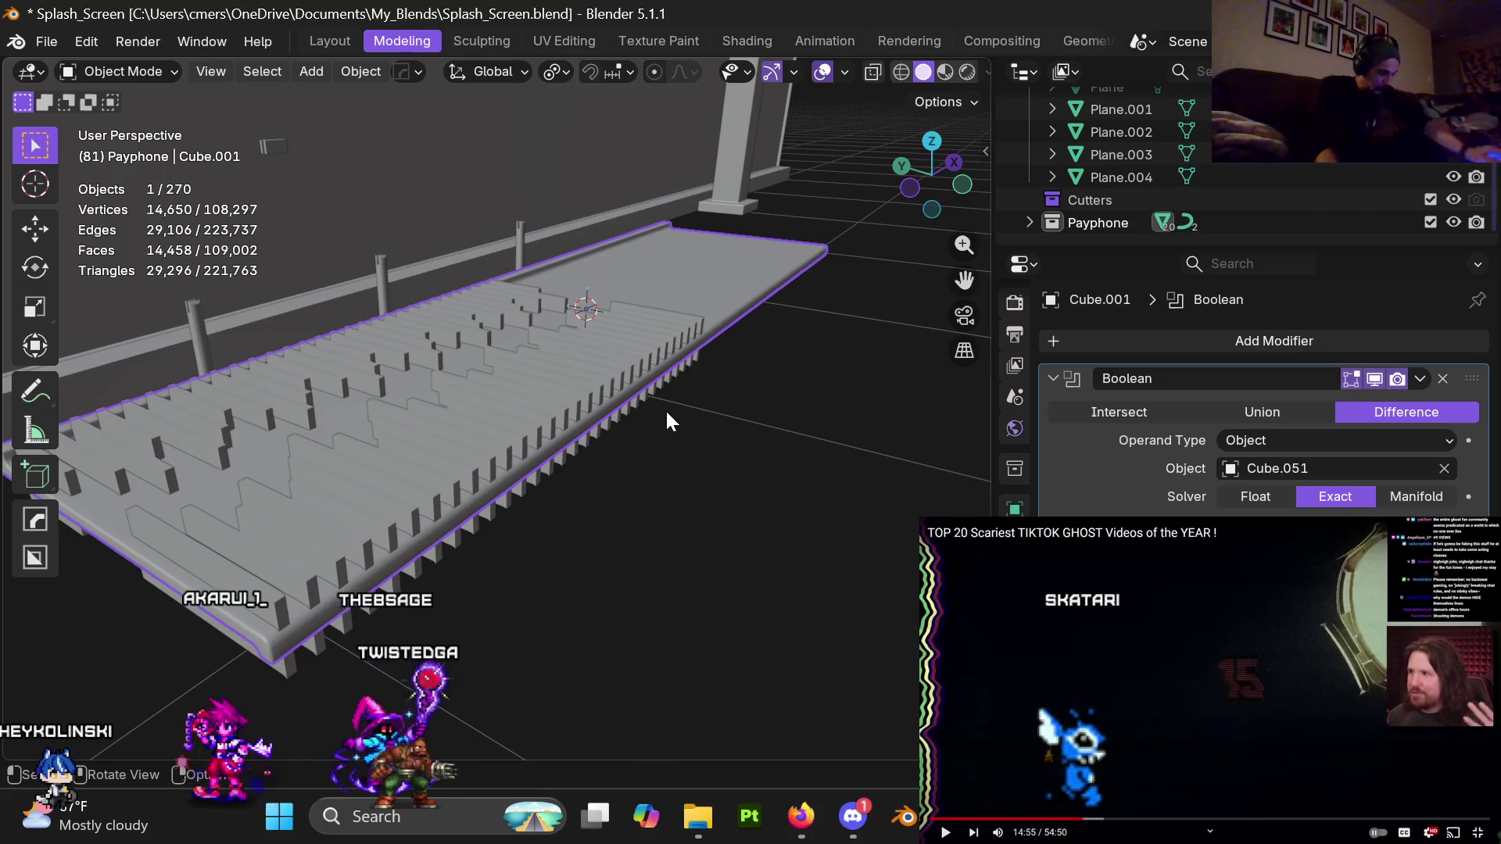
scroll(563, 450, up, 2)
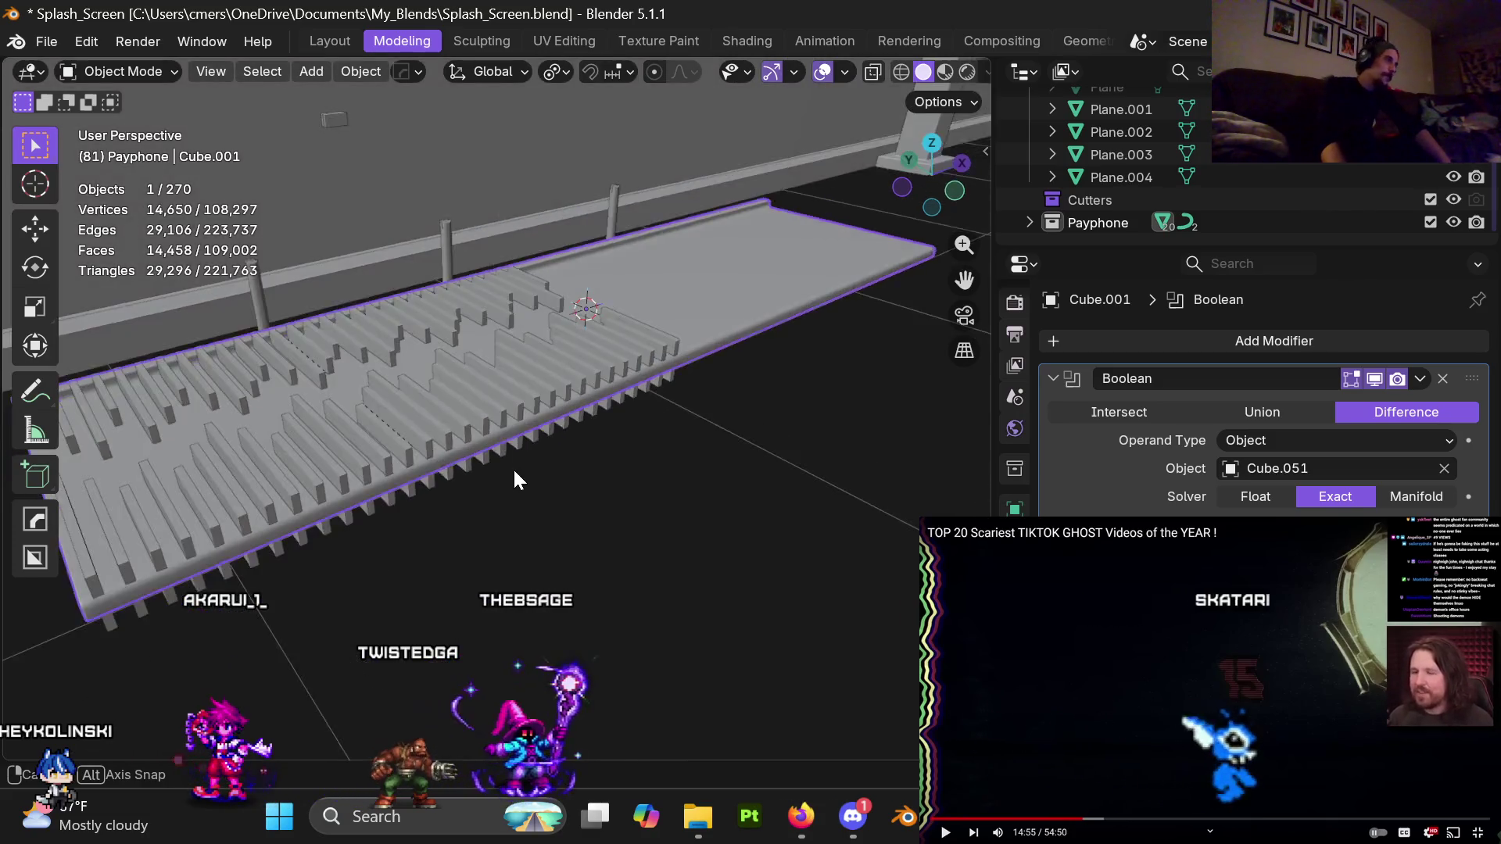
scroll(513, 468, up, 2)
scroll(675, 426, up, 1)
middle_drag(617, 472, 425, 432)
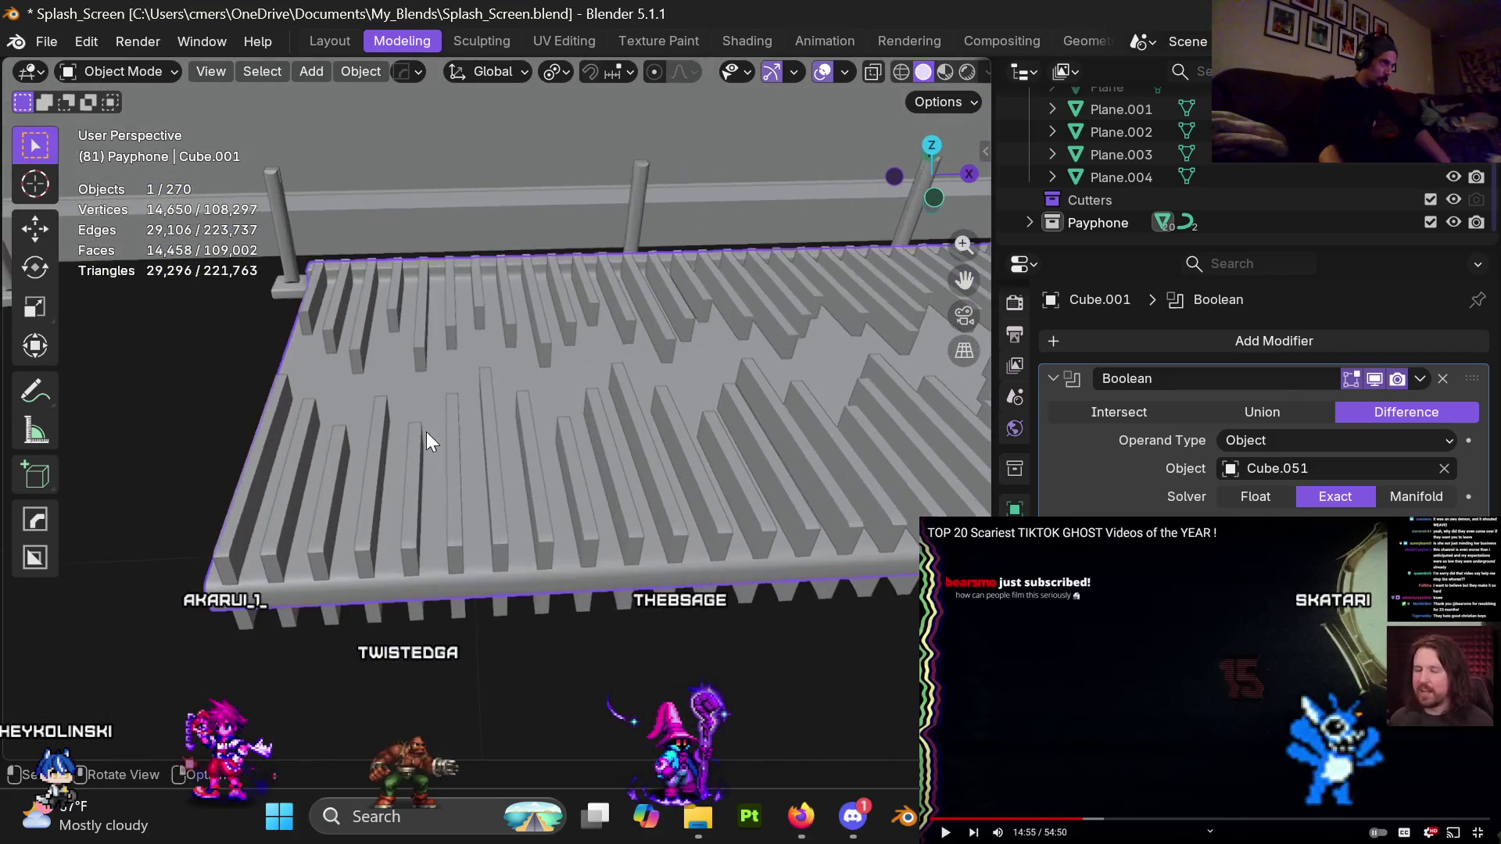
scroll(508, 415, up, 2)
scroll(555, 383, up, 2)
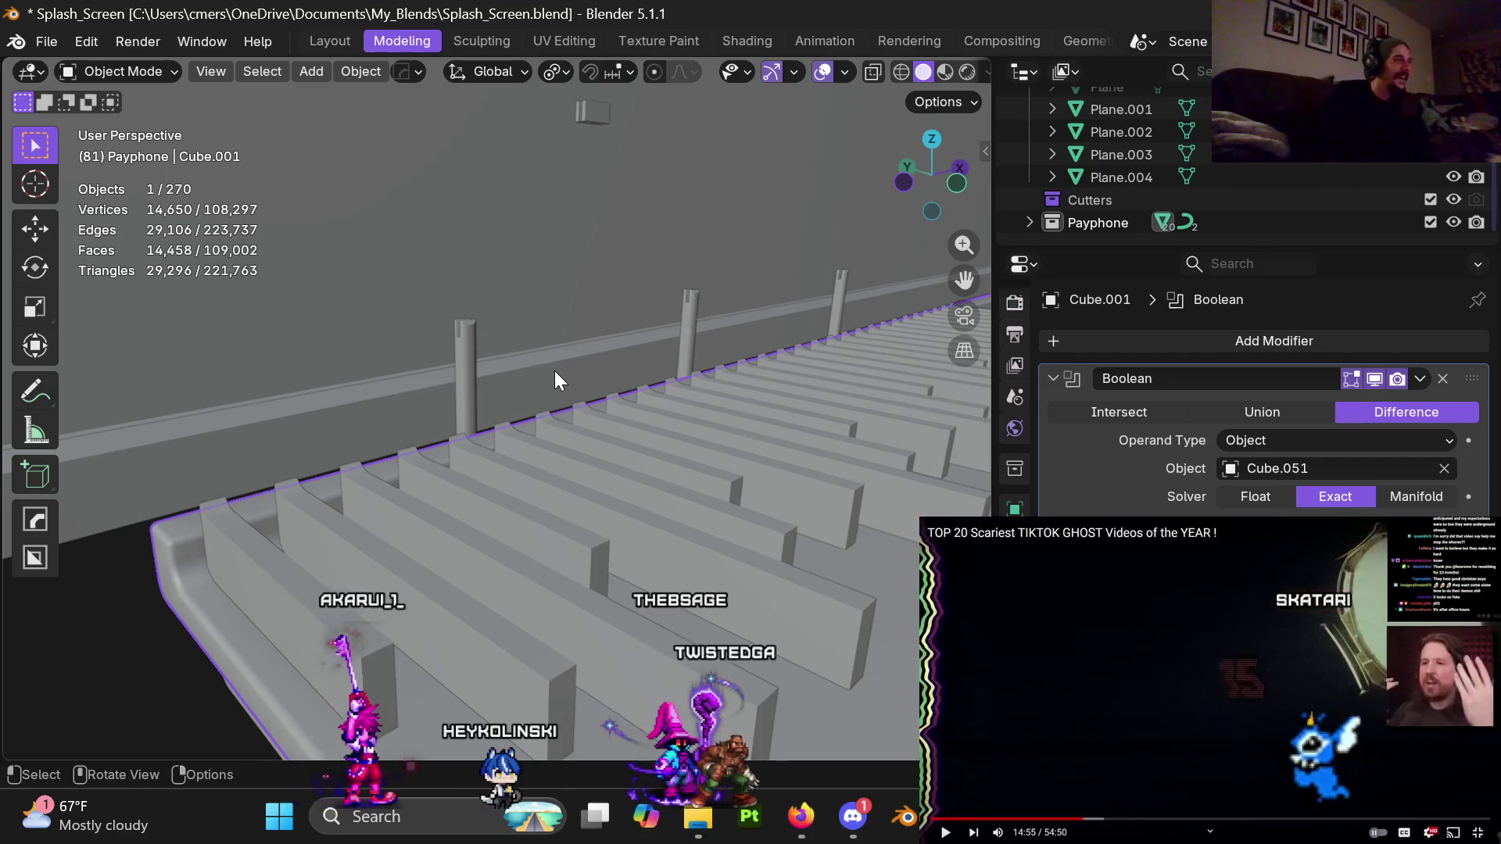
middle_drag(570, 359, 788, 460)
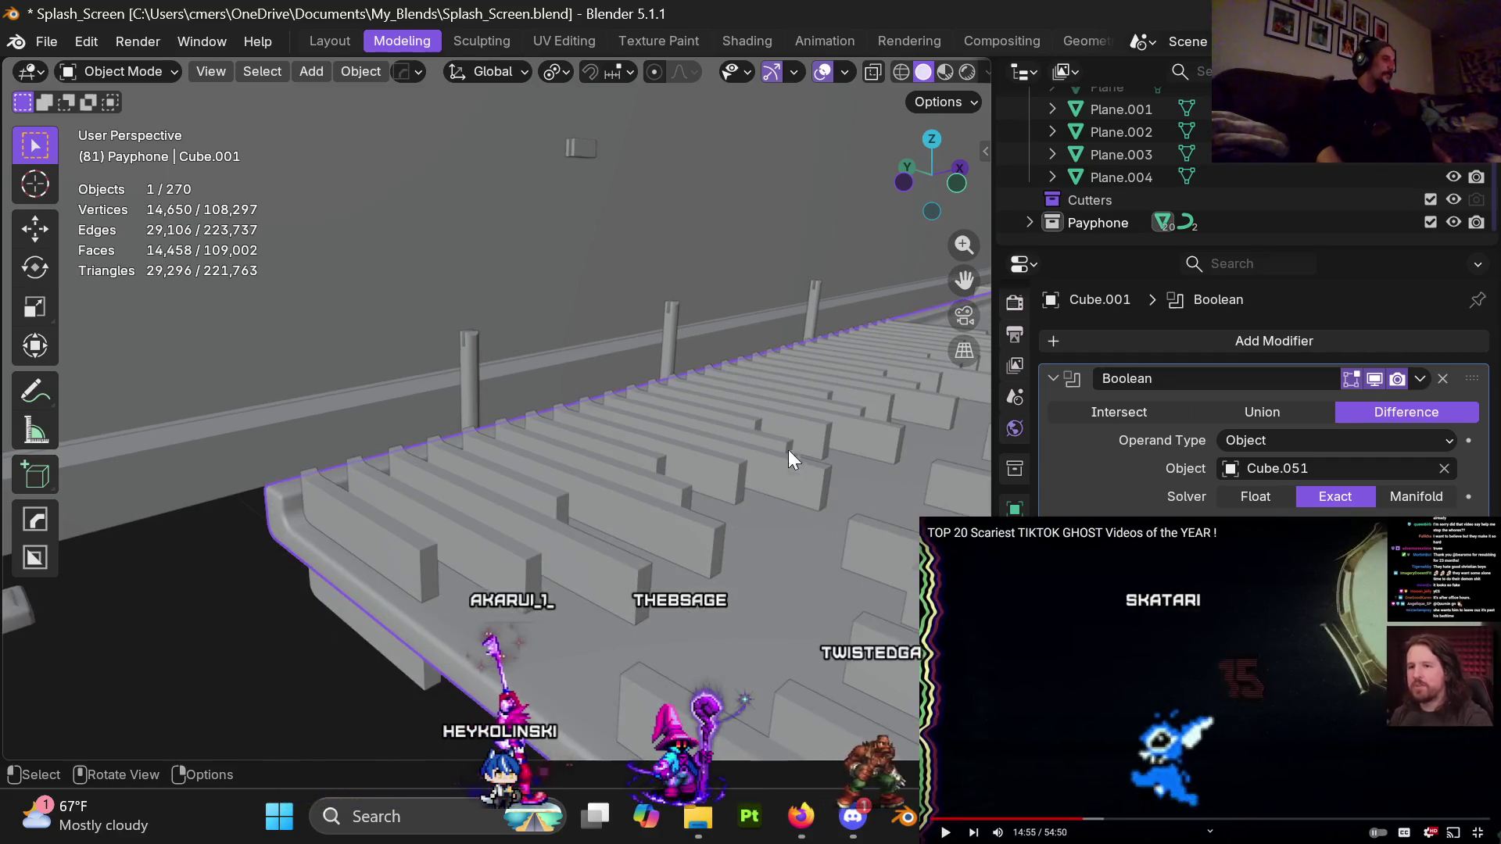
middle_drag(629, 548, 660, 474)
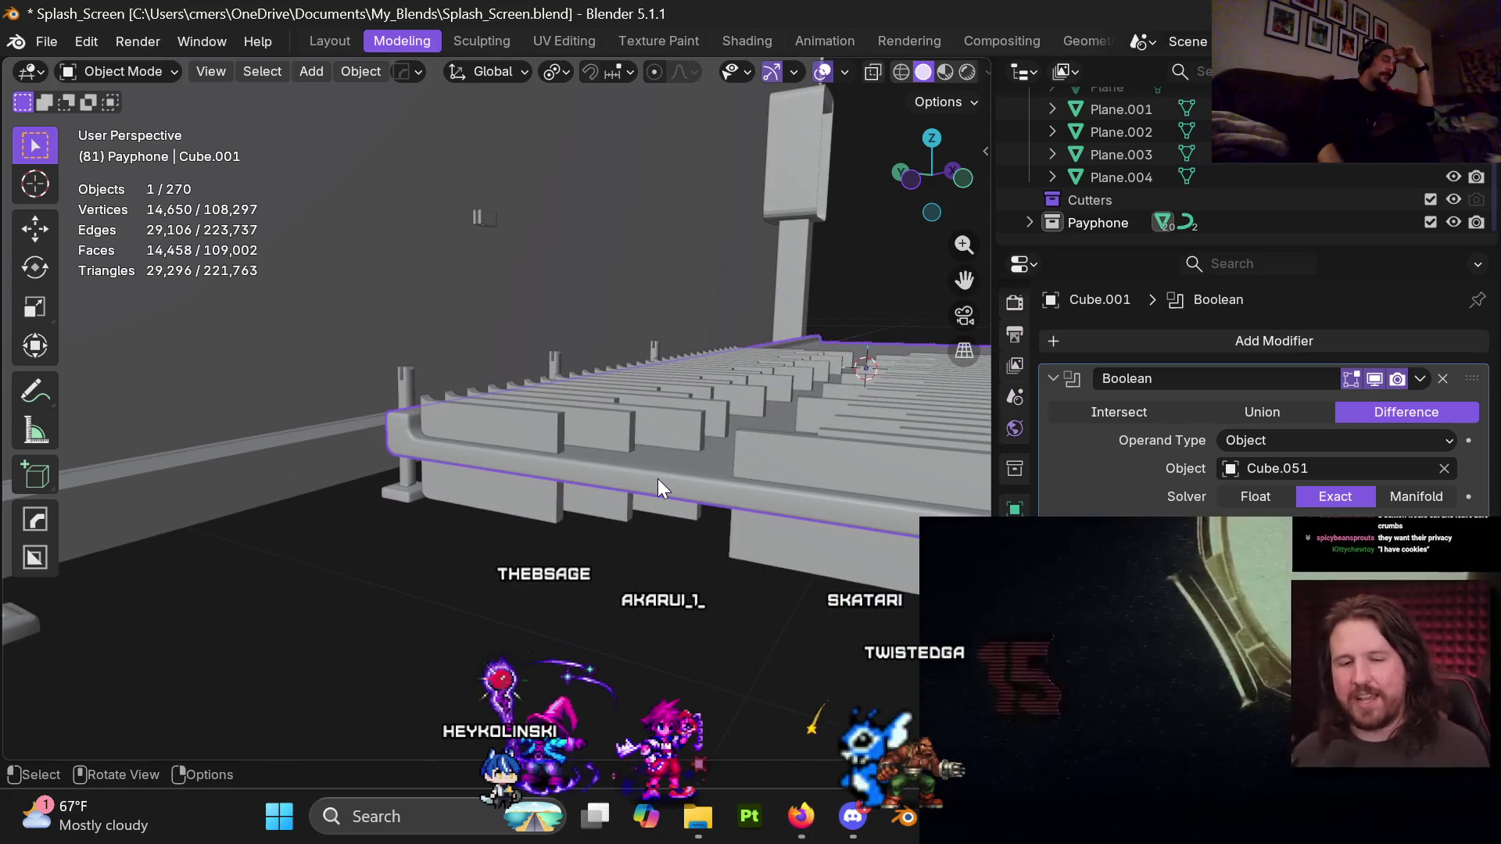
middle_drag(657, 478, 670, 473)
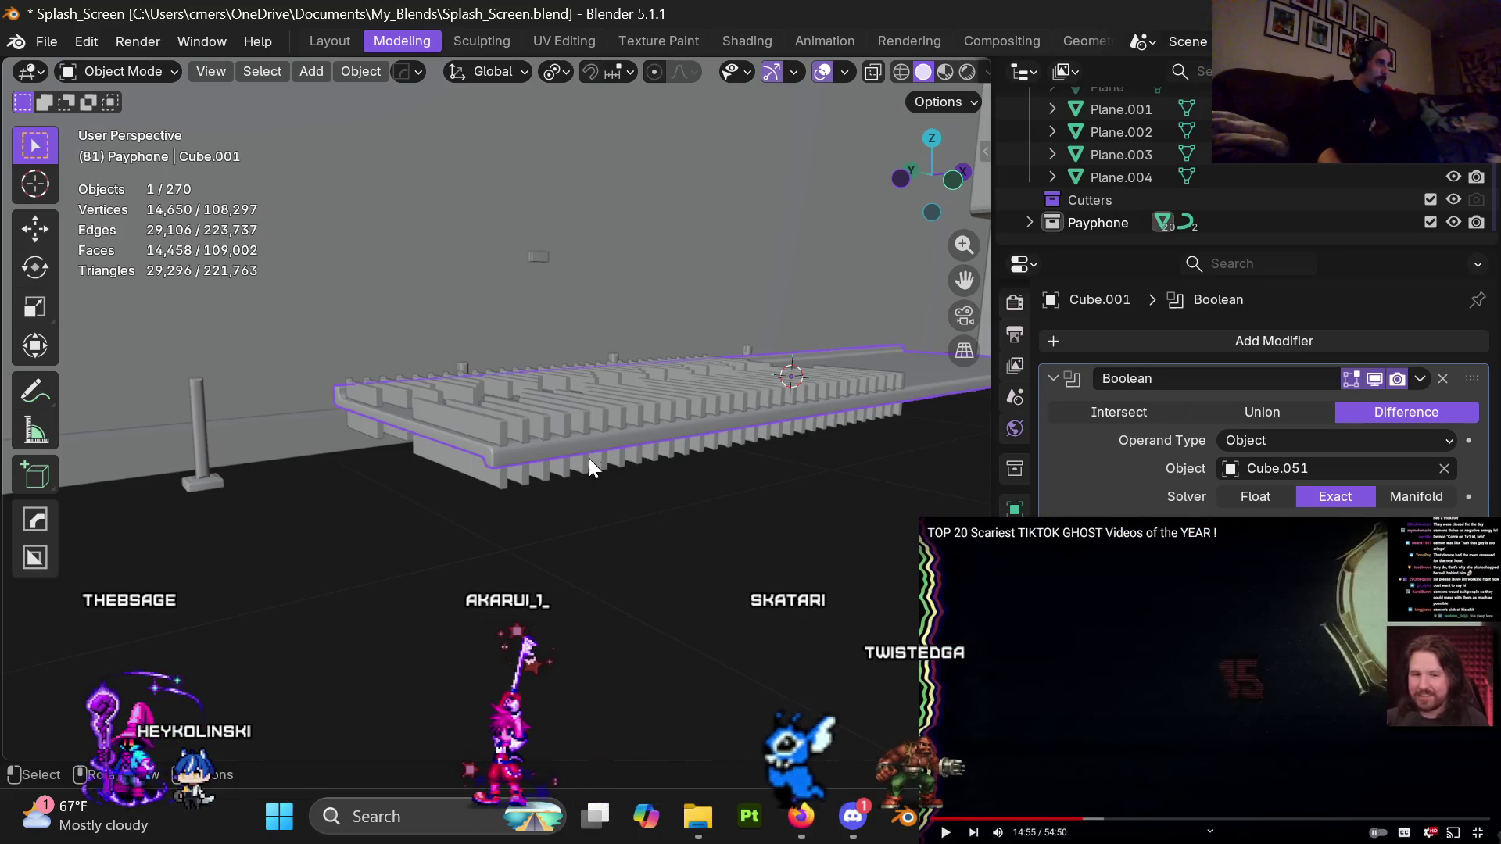
mouse_move(609, 499)
middle_down()
mouse_move(628, 494)
mouse_move(565, 448)
mouse_move(502, 486)
mouse_move(695, 488)
middle_up()
key(ctrl+Tab)
click(621, 494)
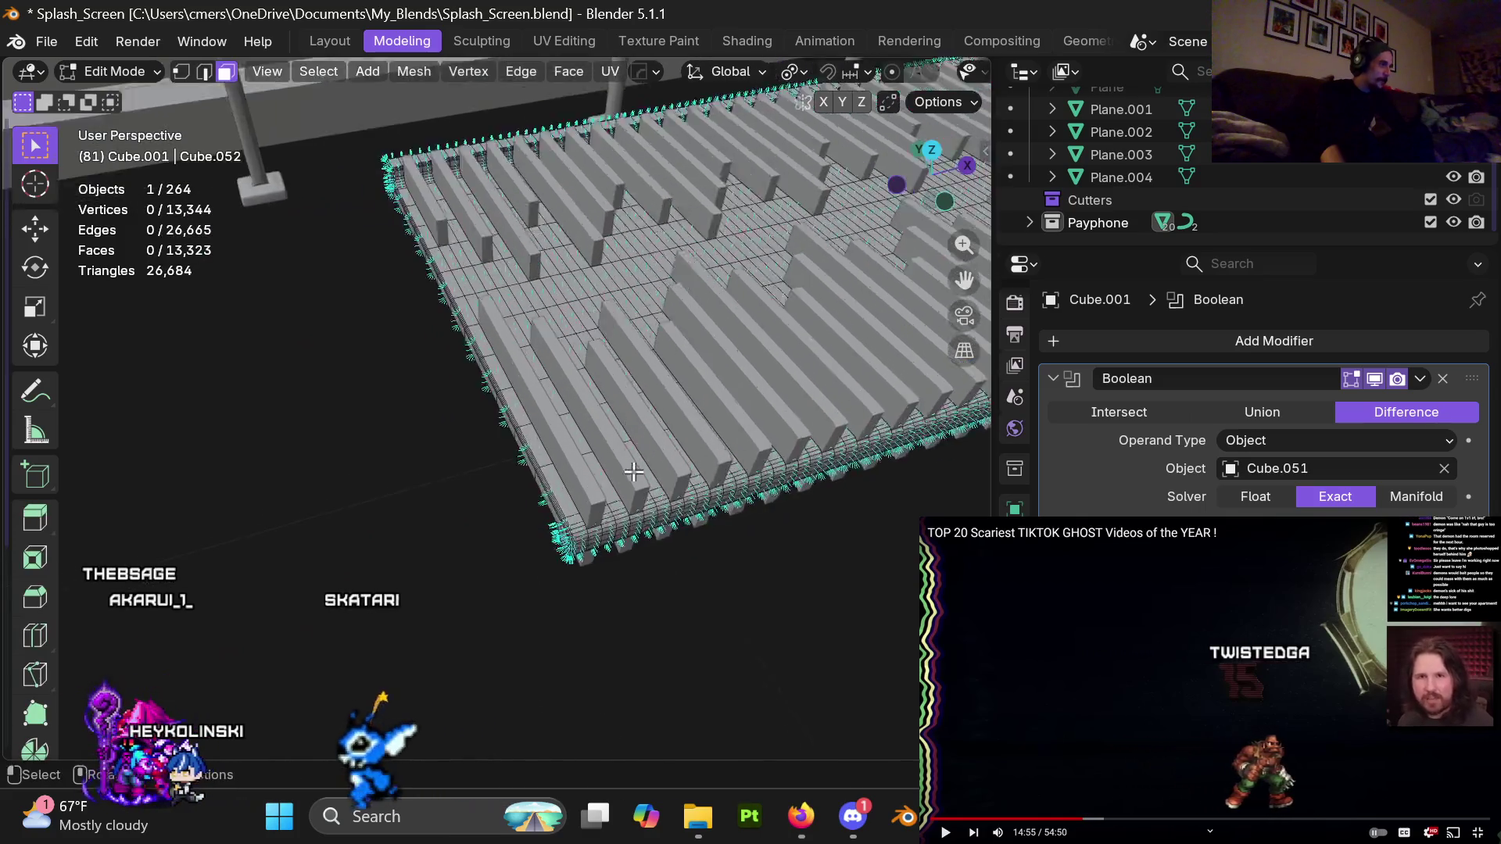
key(ctrl+Tab)
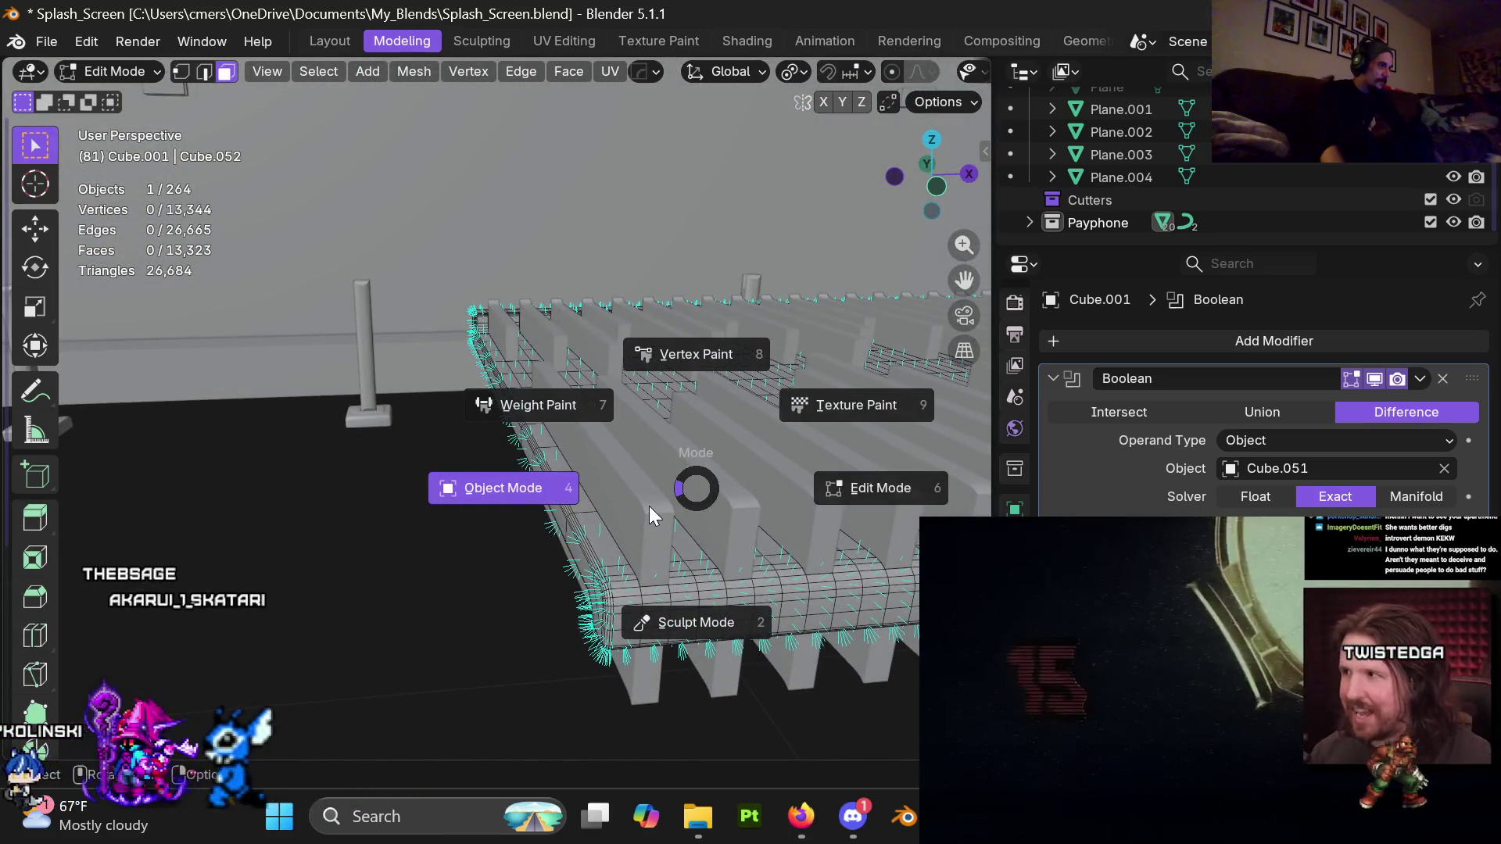
click(499, 485)
key(ctrl+Tab)
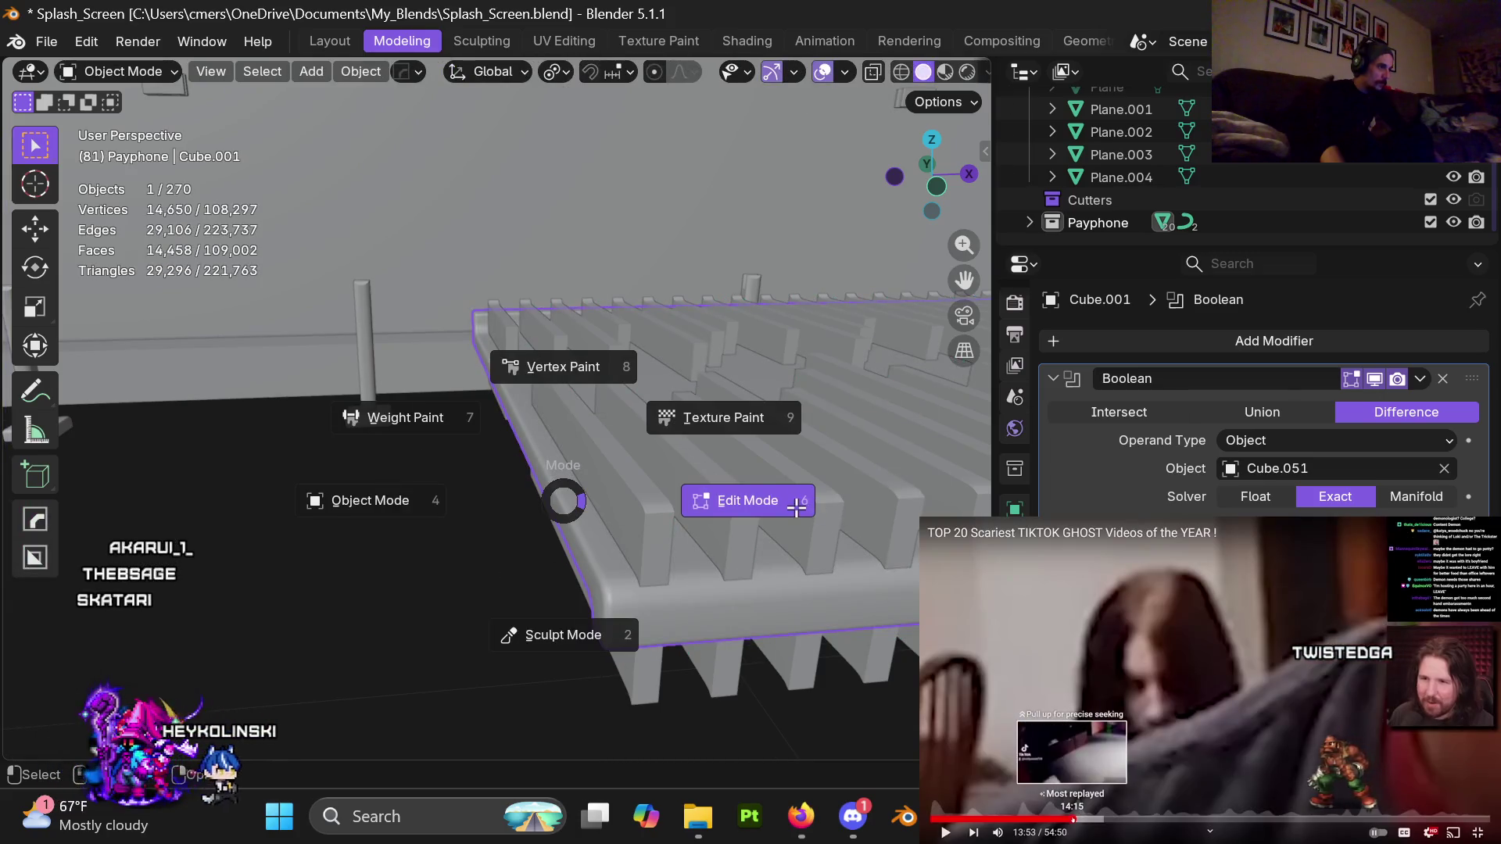
click(796, 509)
mouse_move(808, 515)
middle_down()
mouse_move(686, 572)
mouse_move(521, 510)
mouse_move(514, 122)
mouse_move(695, 157)
mouse_move(583, 381)
mouse_move(521, 447)
mouse_move(533, 536)
mouse_move(608, 344)
mouse_move(589, 481)
middle_up()
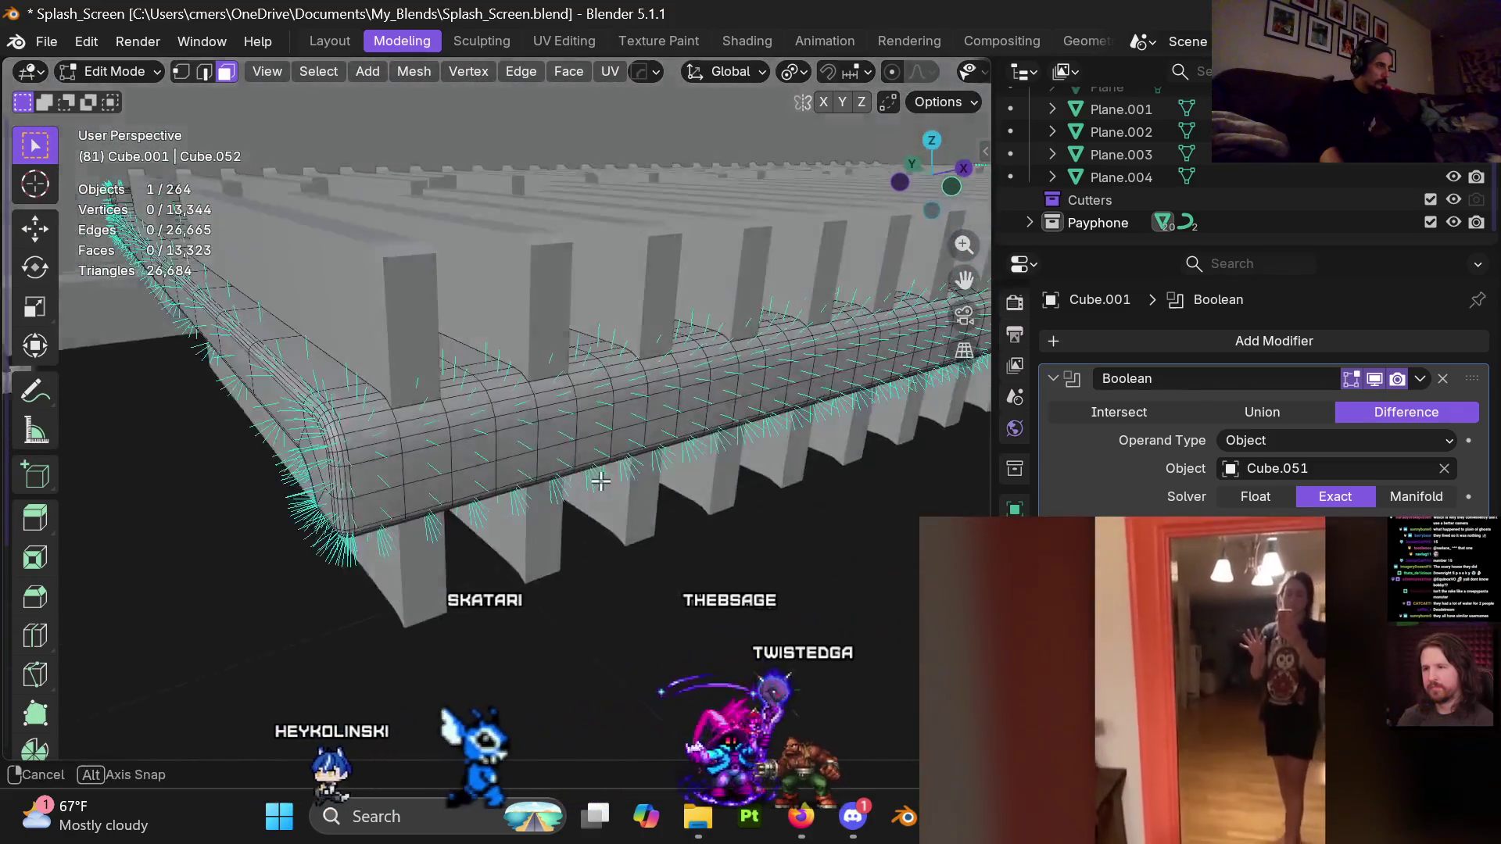
key(ctrl+Tab)
click(354, 488)
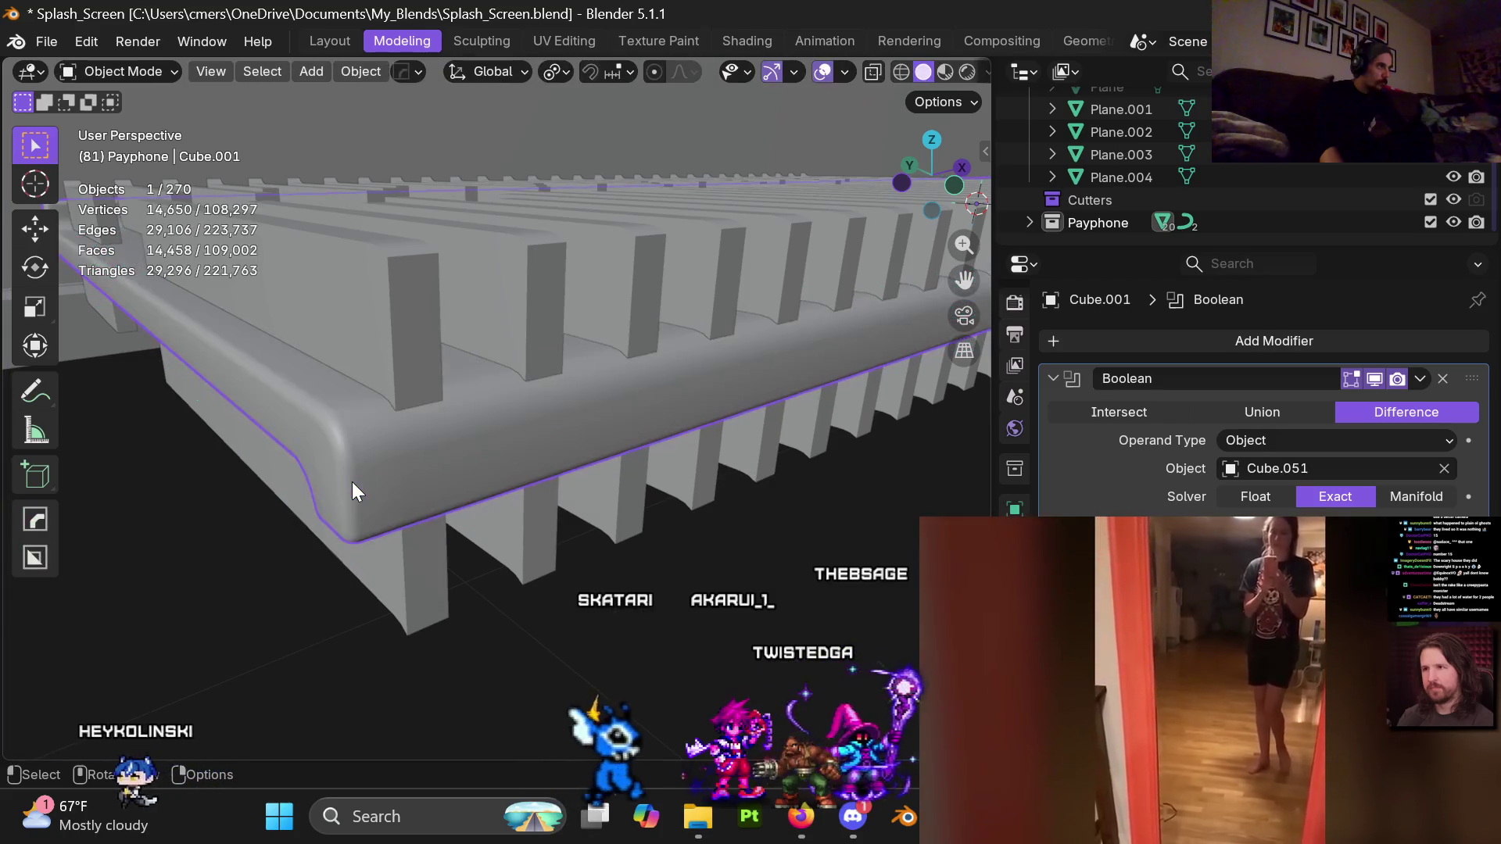
scroll(383, 481, down, 3)
scroll(415, 489, down, 2)
mouse_move(422, 510)
middle_down()
mouse_move(440, 478)
mouse_move(544, 455)
mouse_move(551, 408)
middle_up()
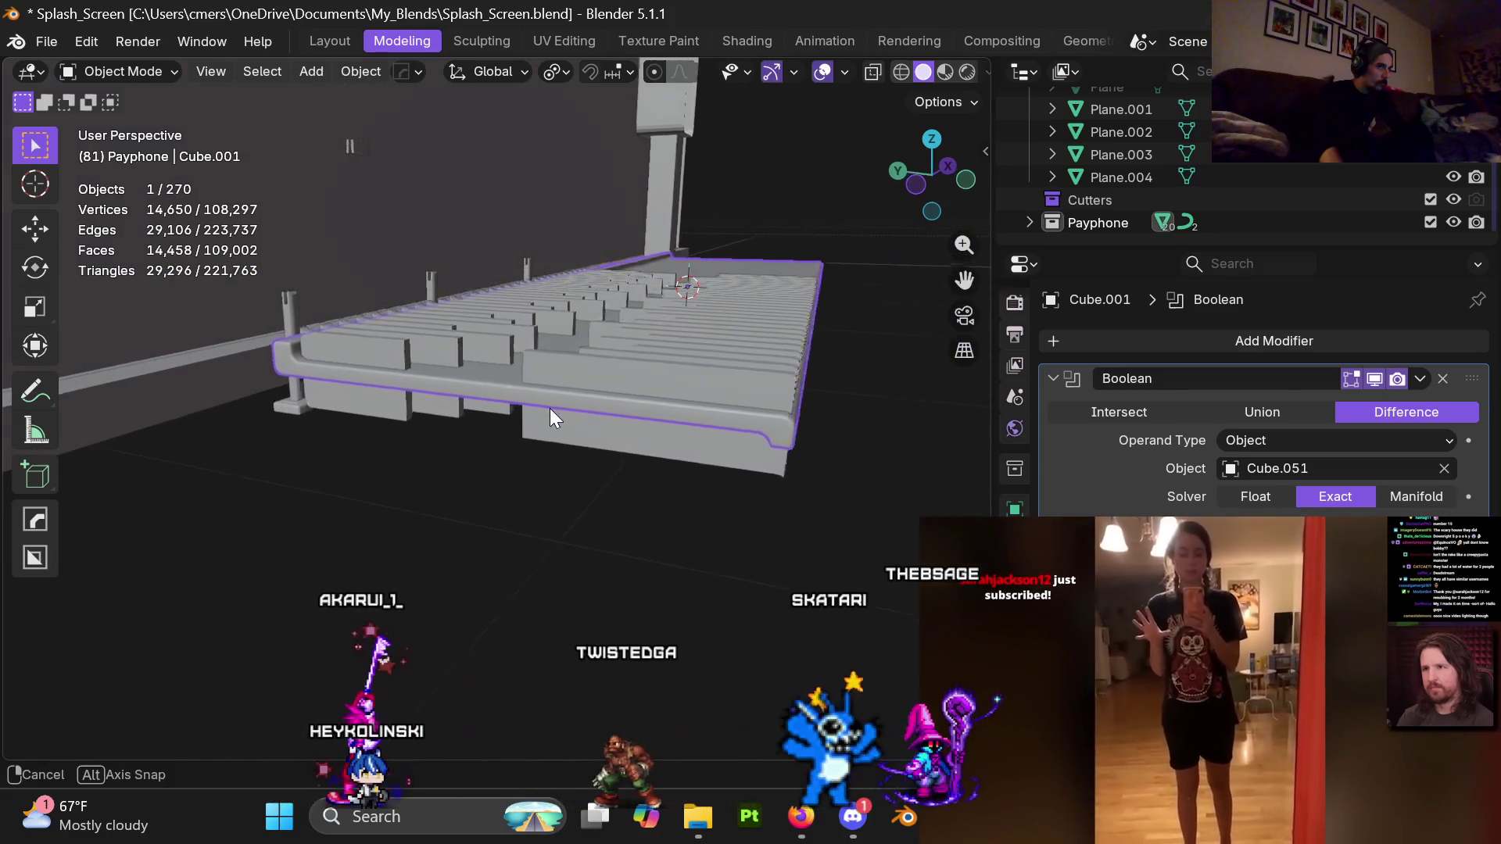
key(KP_5)
scroll(570, 416, up, 2)
key(KP_3)
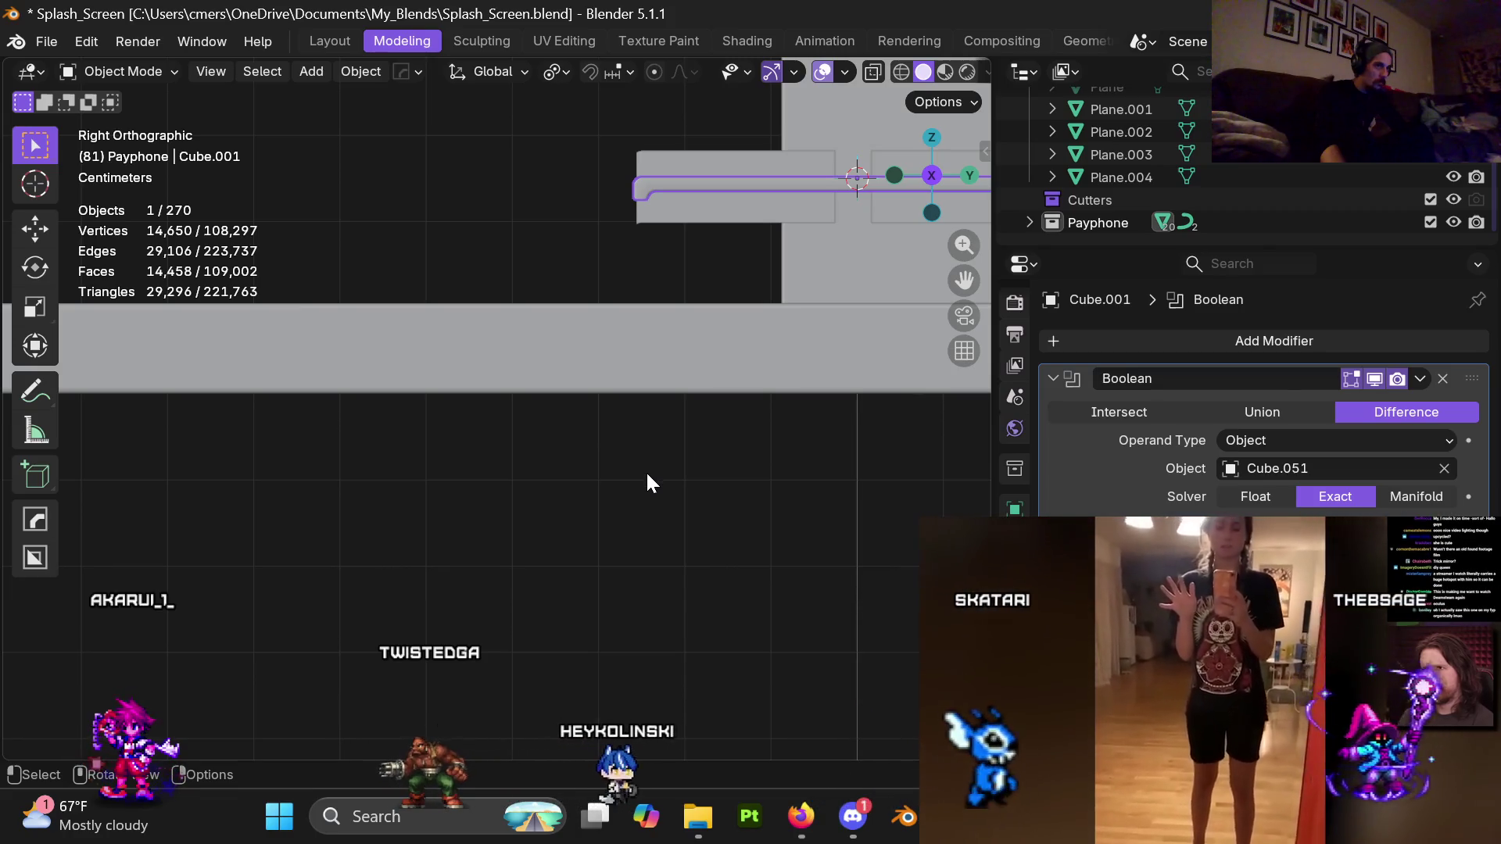
Zoom and pan the right-side view to frame the platform's cross-section profile
scroll(646, 472, down, 3)
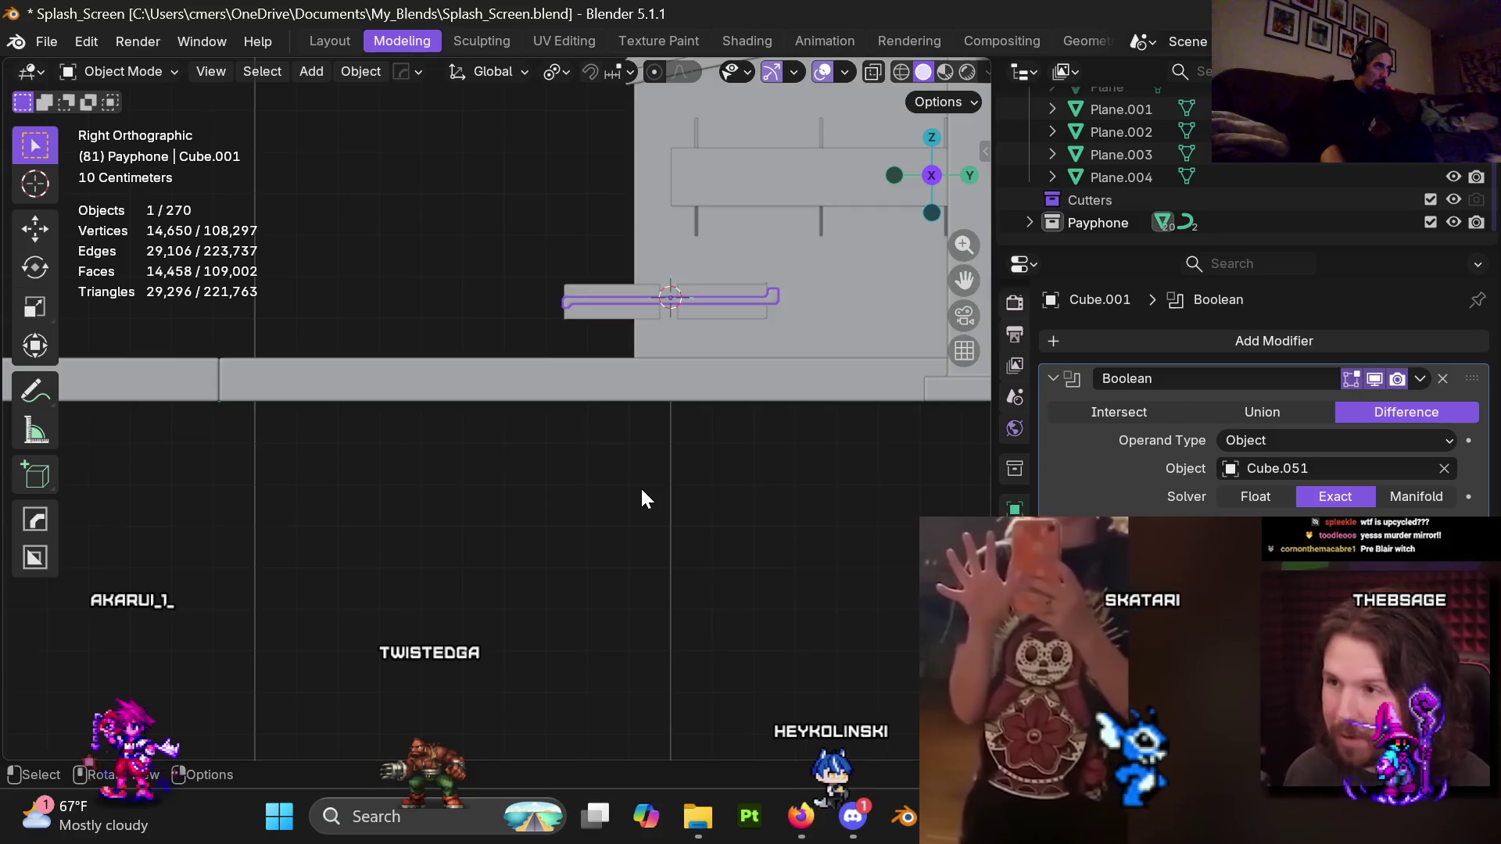
scroll(646, 501, up, 2)
scroll(616, 480, up, 2)
scroll(620, 513, up, 2)
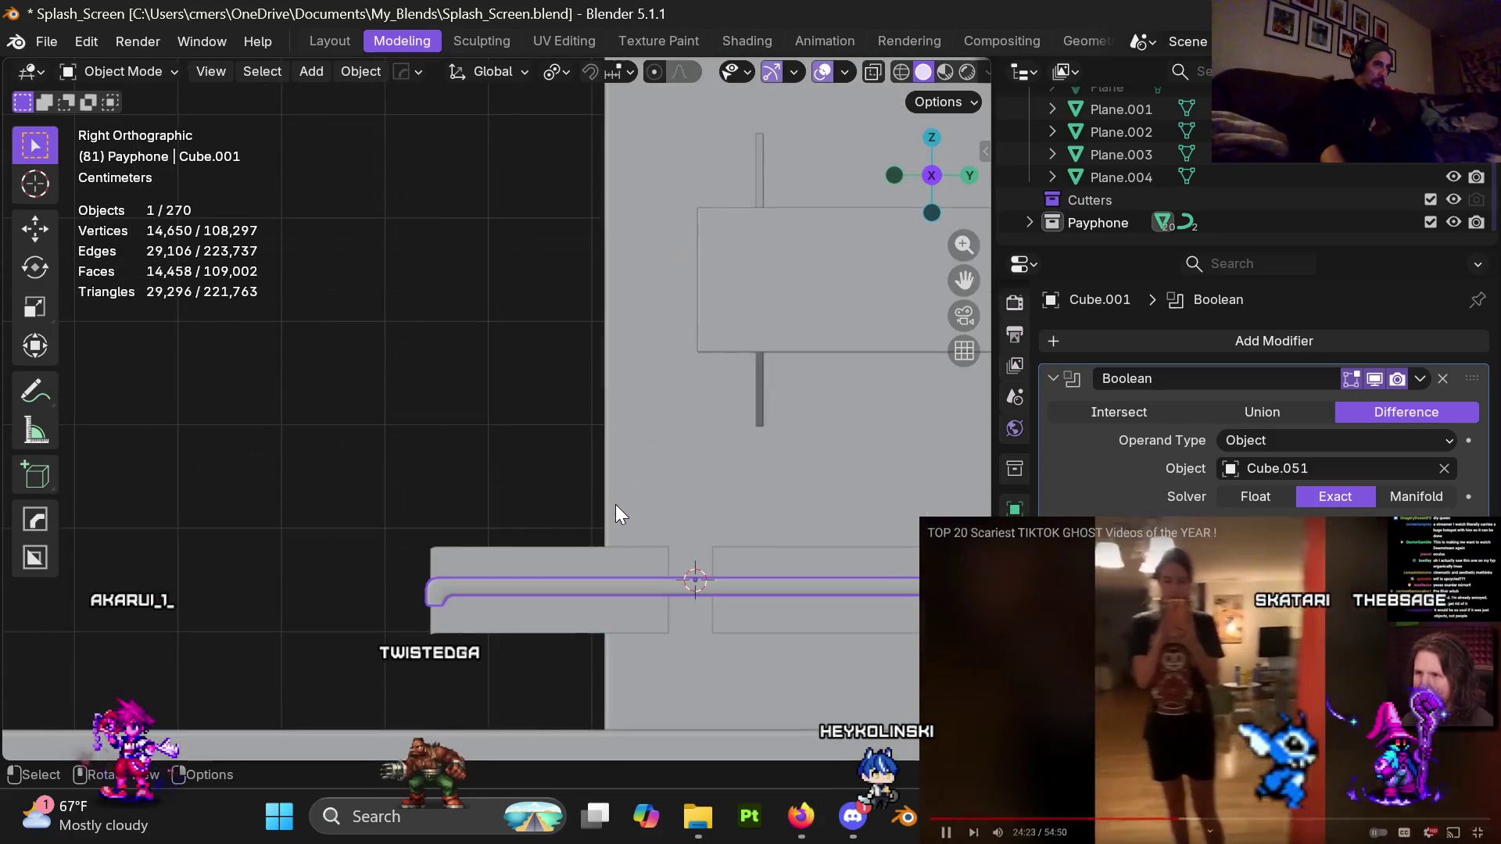
shift+middle_drag(616, 510, 508, 369)
scroll(605, 453, up, 2)
scroll(509, 434, up, 2)
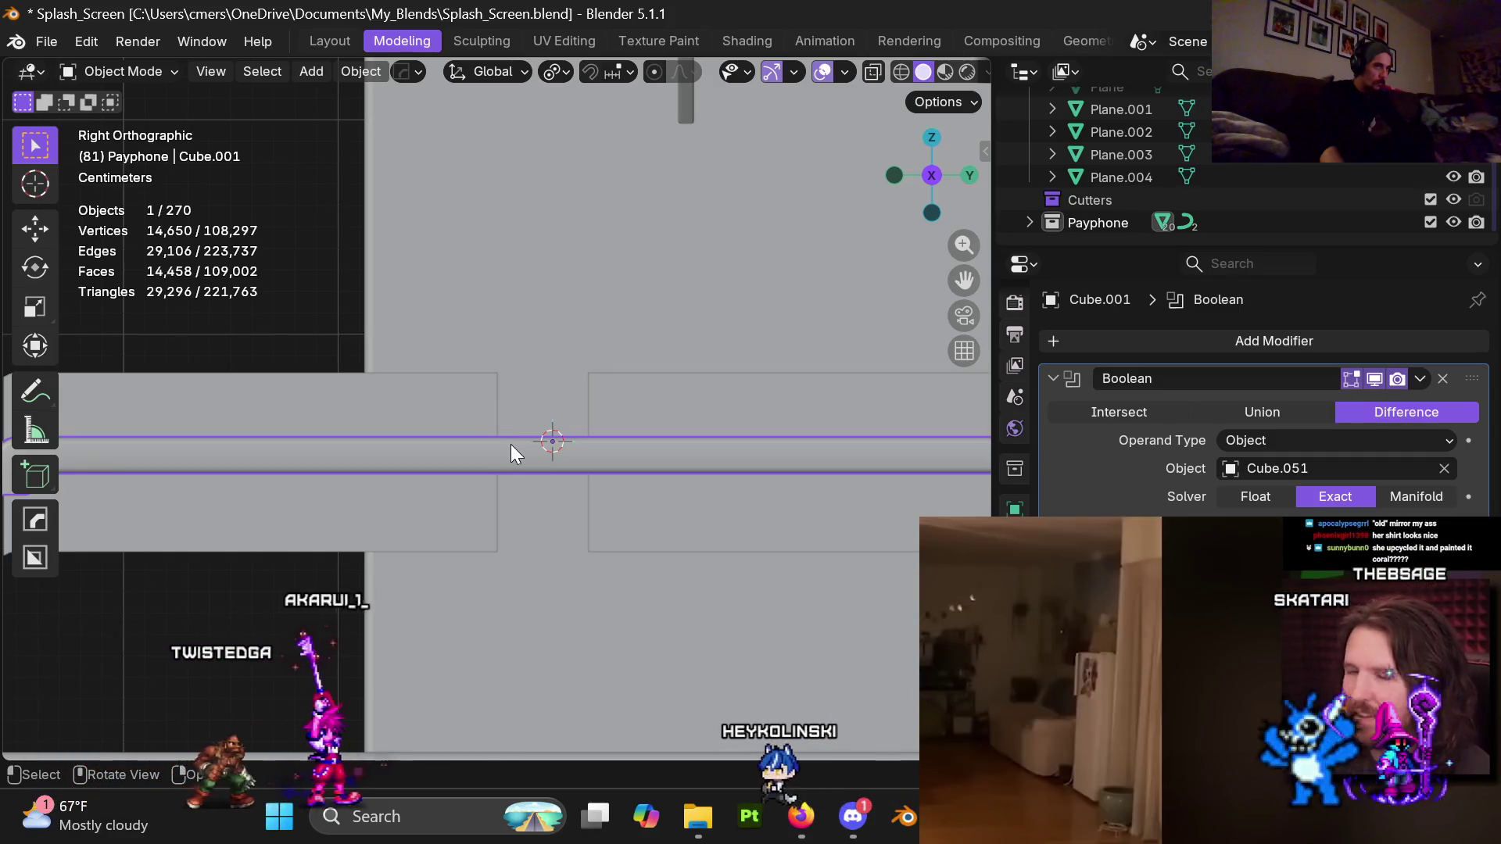
scroll(516, 447, down, 5)
scroll(568, 477, up, 3)
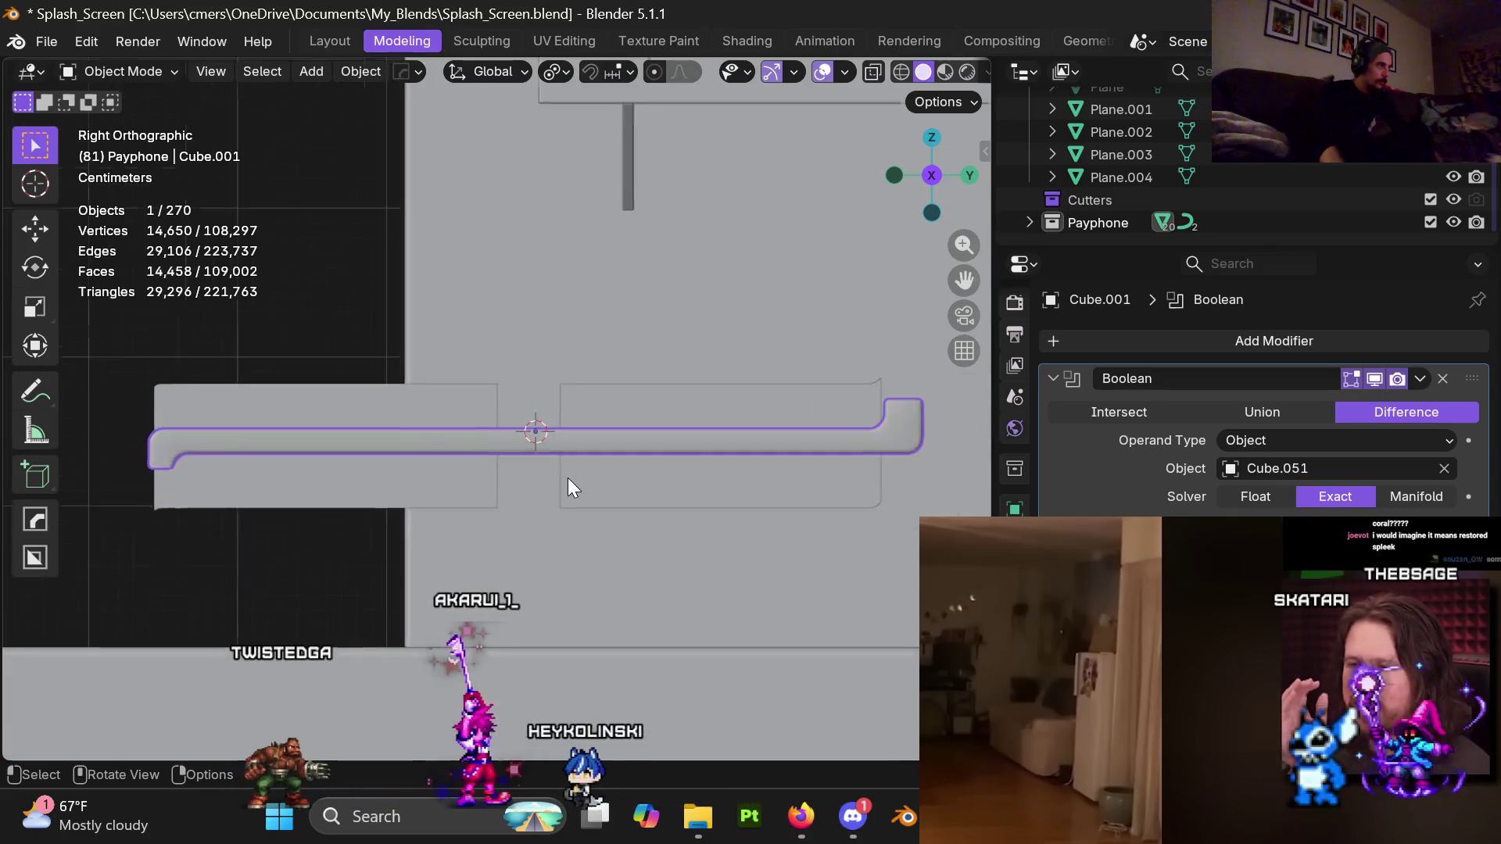
scroll(565, 486, up, 2)
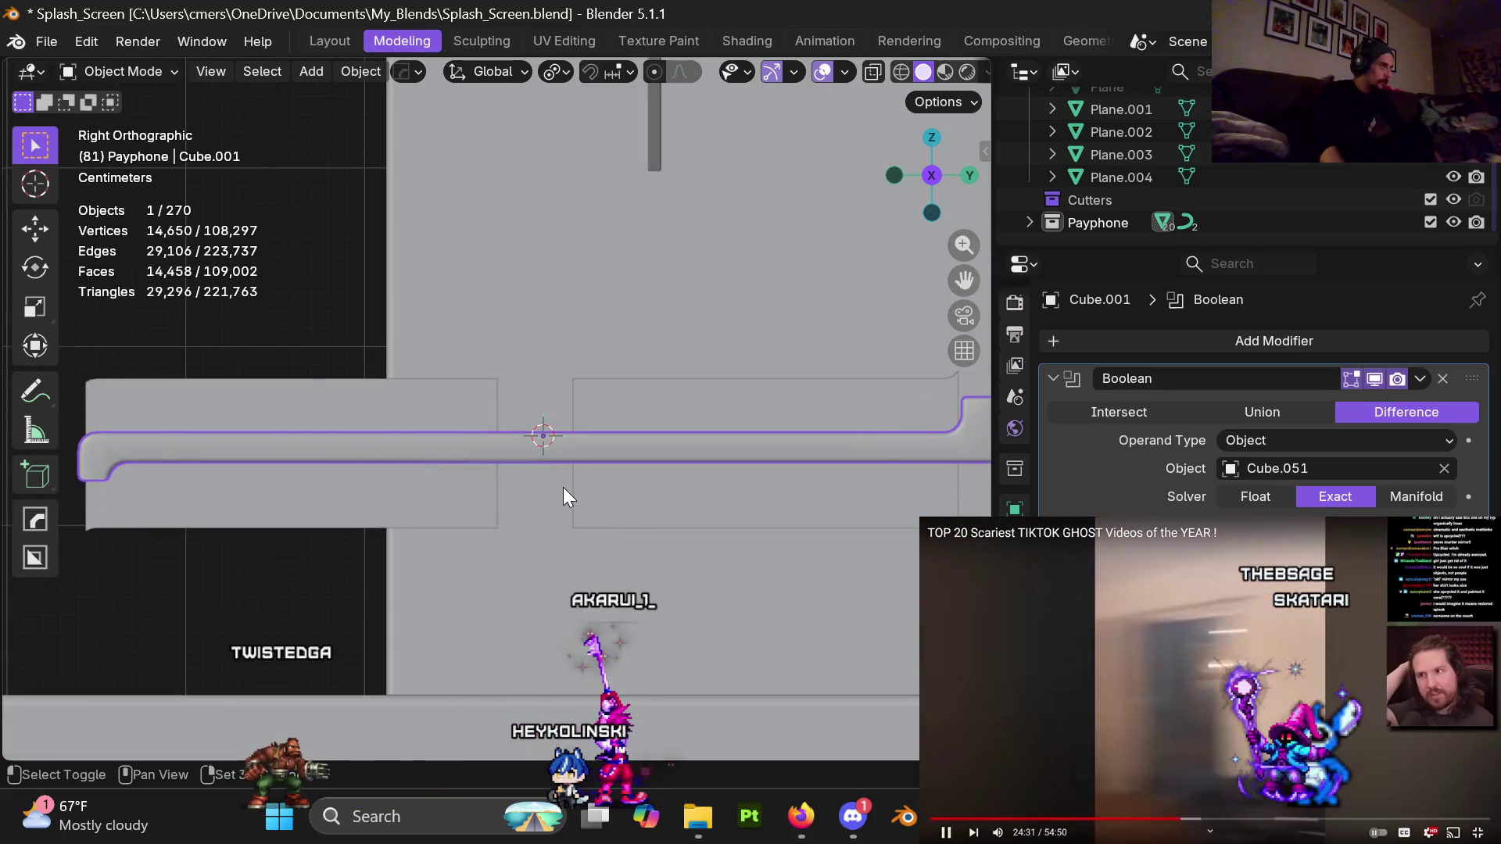
Duplicate the platform bar and raise the copy 0.06 m along Z
key(shift+d)
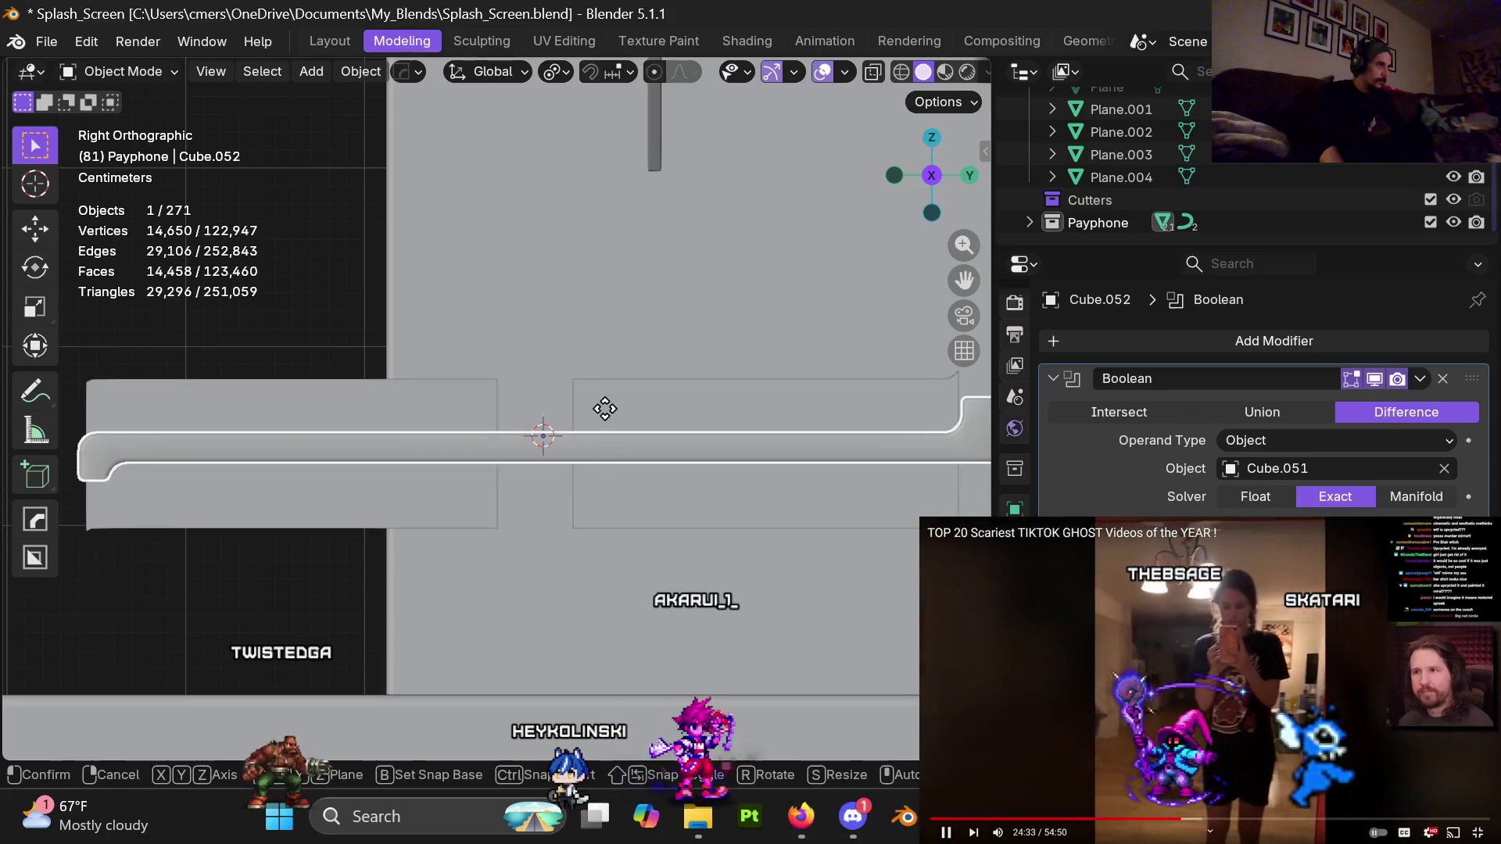
key(z)
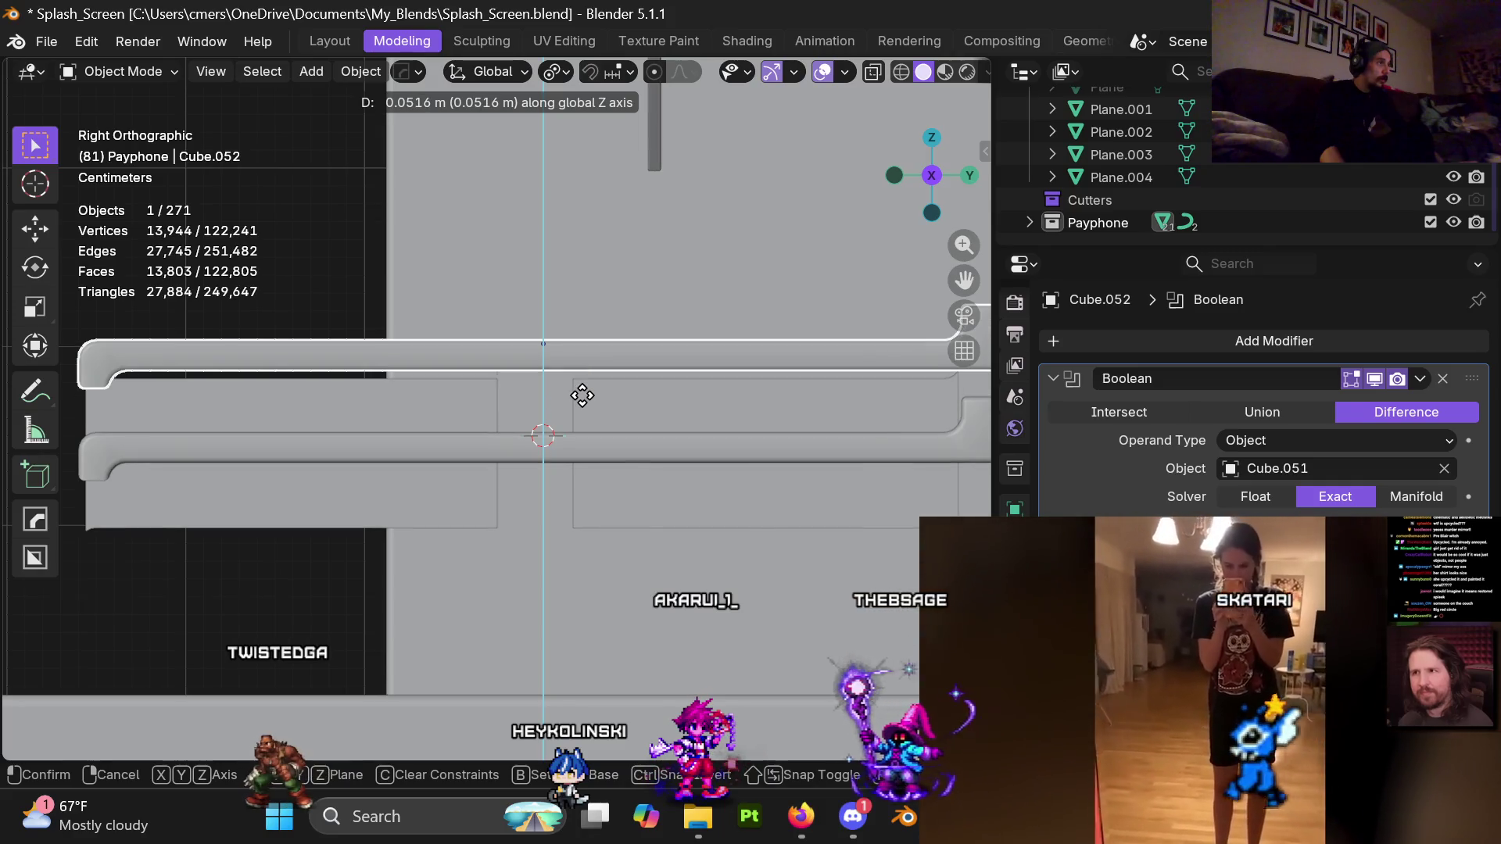
right_click(582, 395)
scroll(575, 453, down, 4)
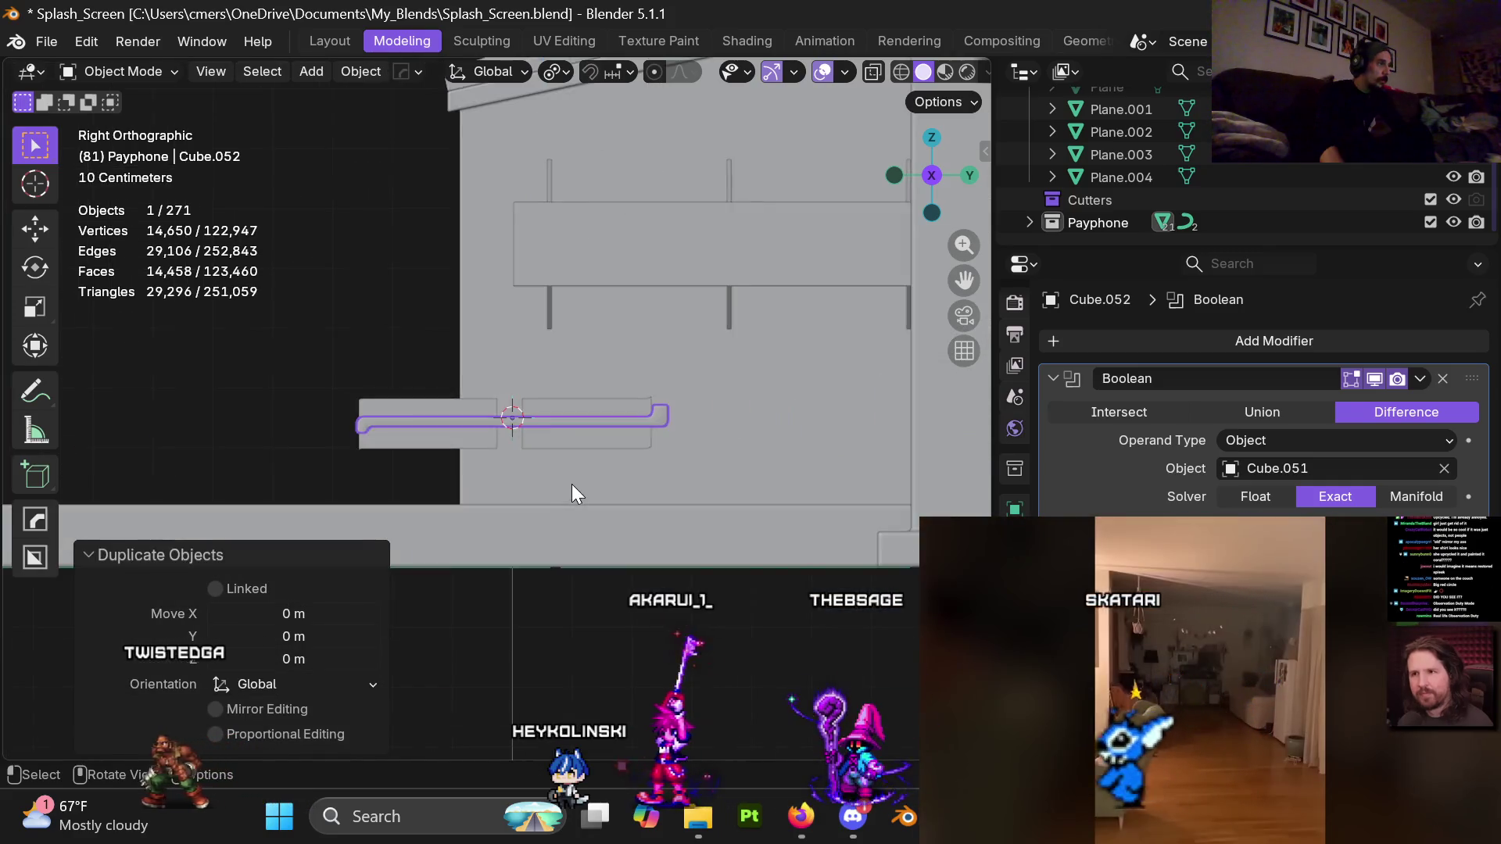
scroll(573, 485, up, 4)
key(g)
key(z)
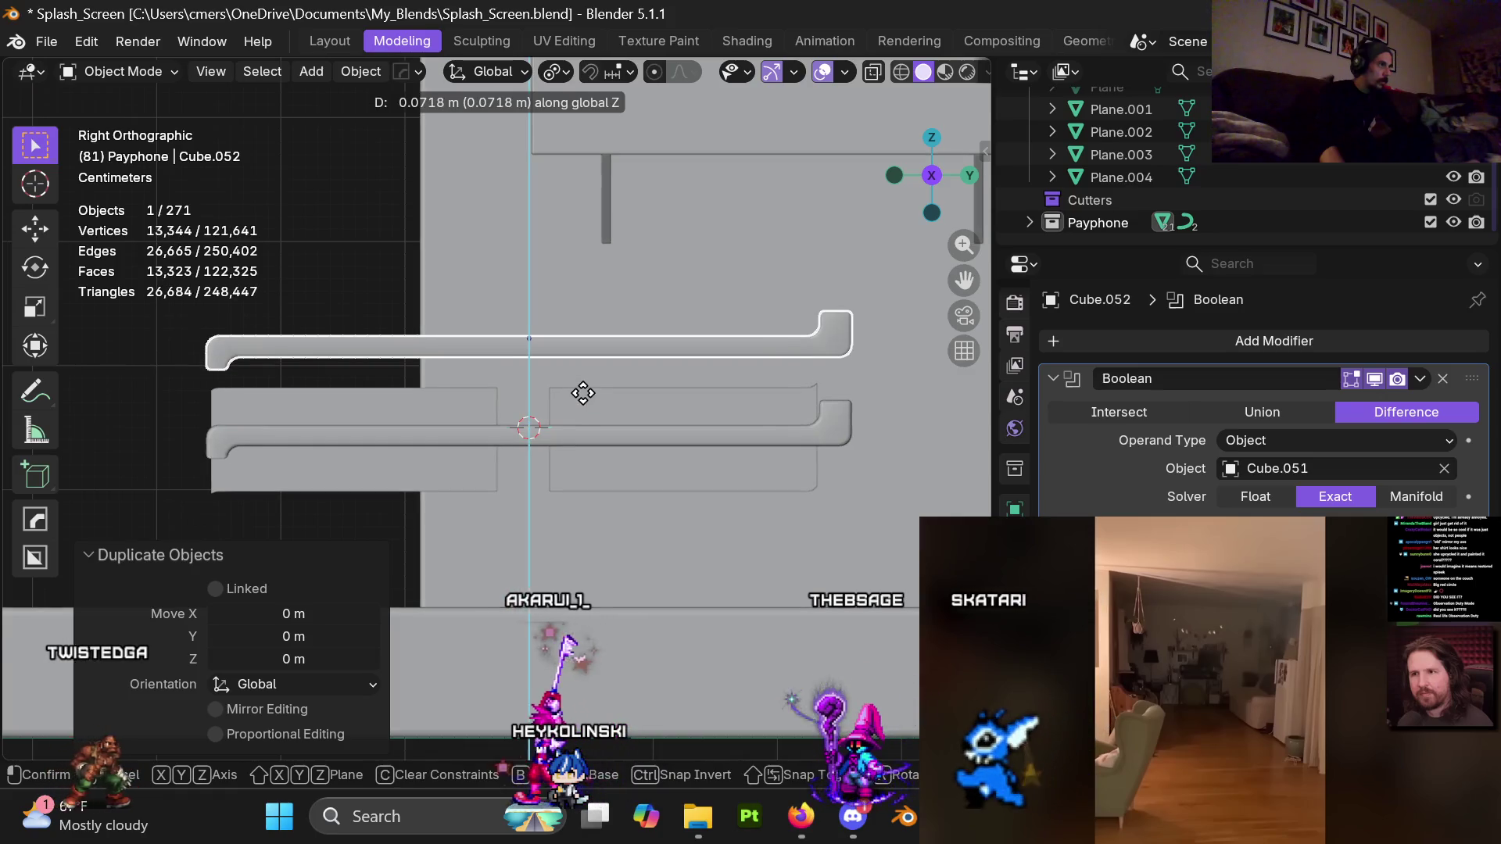
click(578, 402)
Delete the Boolean modifier from Cube.052, keeping only Smooth by Angle
mouse_move(505, 373)
middle_down()
mouse_move(527, 372)
mouse_move(550, 555)
mouse_move(480, 501)
middle_up()
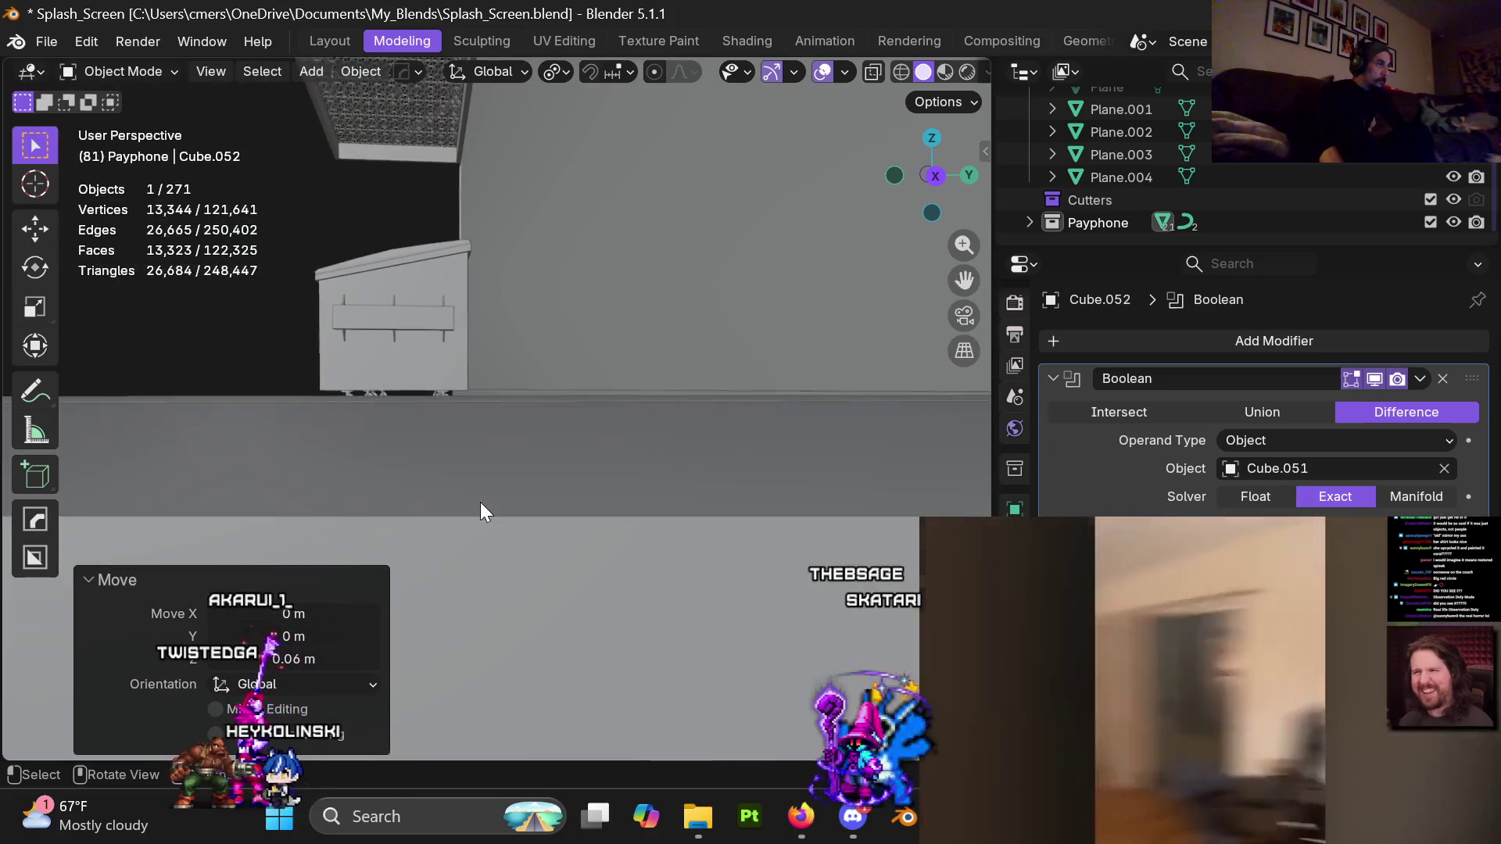
middle_drag(602, 405, 771, 457)
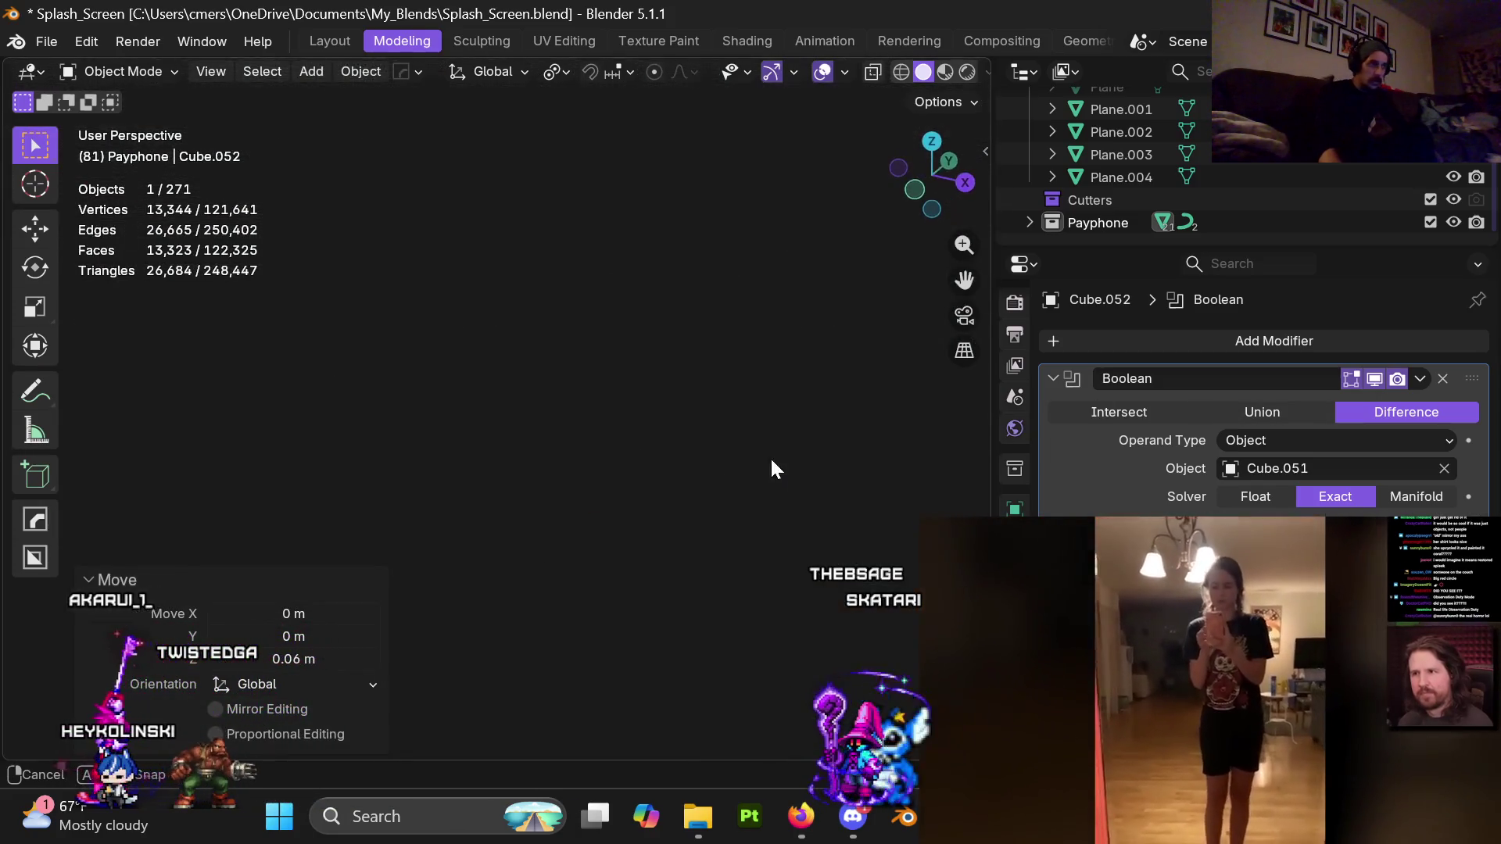
key(KP_Decimal)
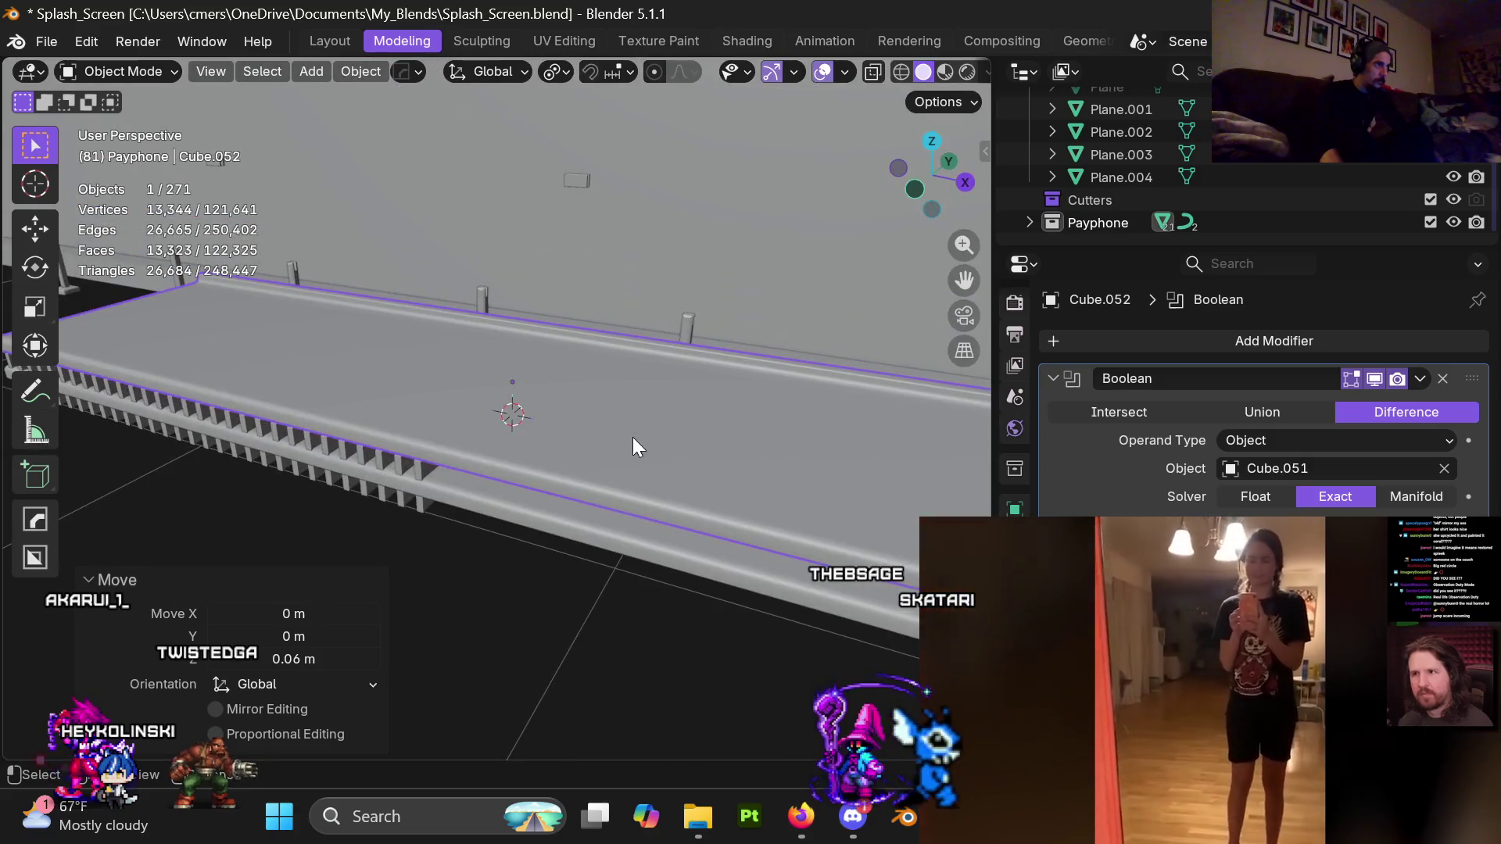
middle_drag(632, 437, 622, 419)
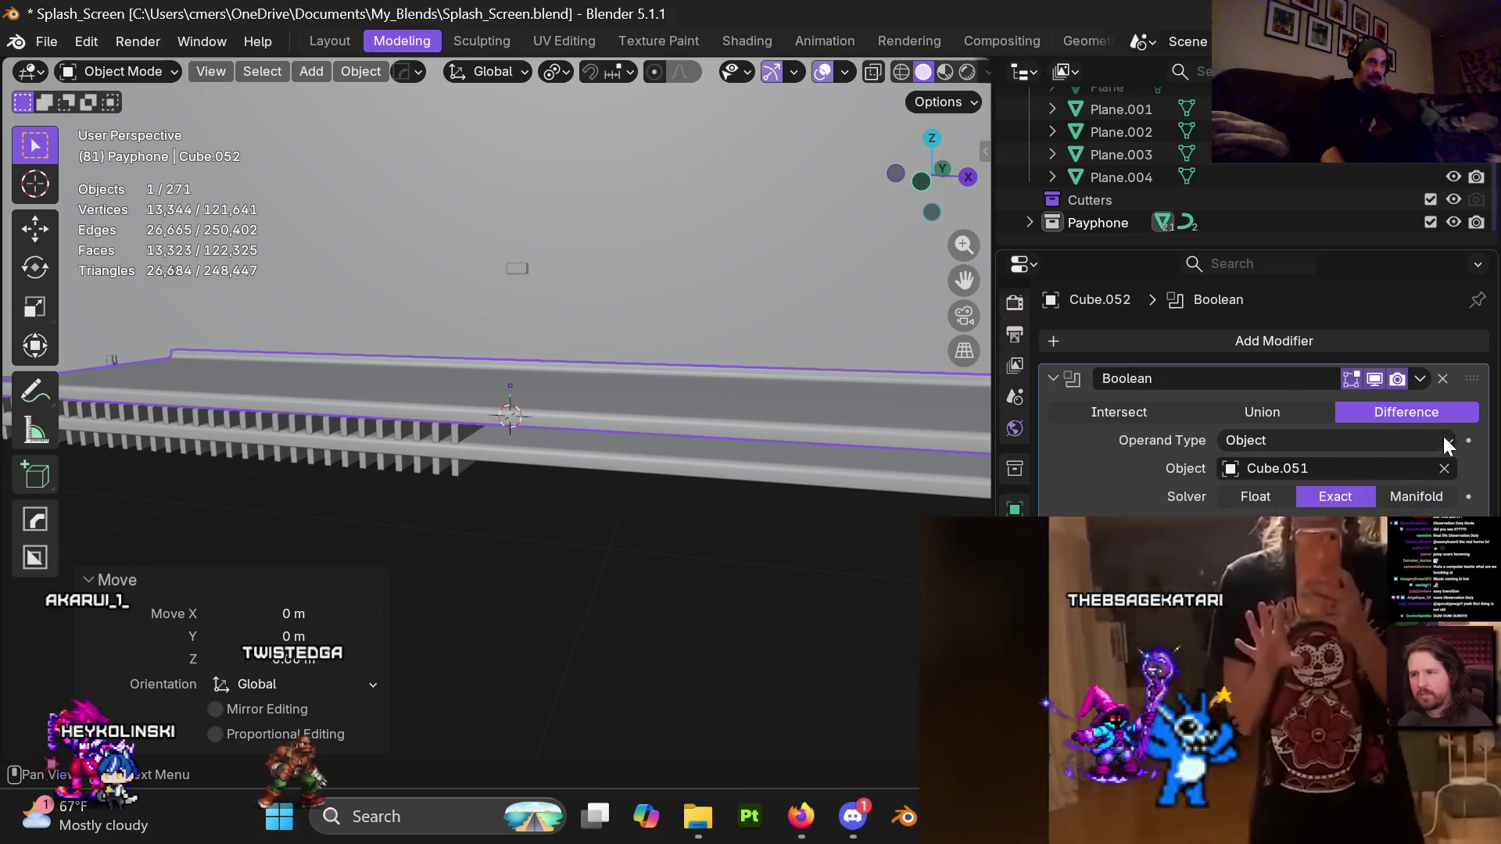
click(1444, 379)
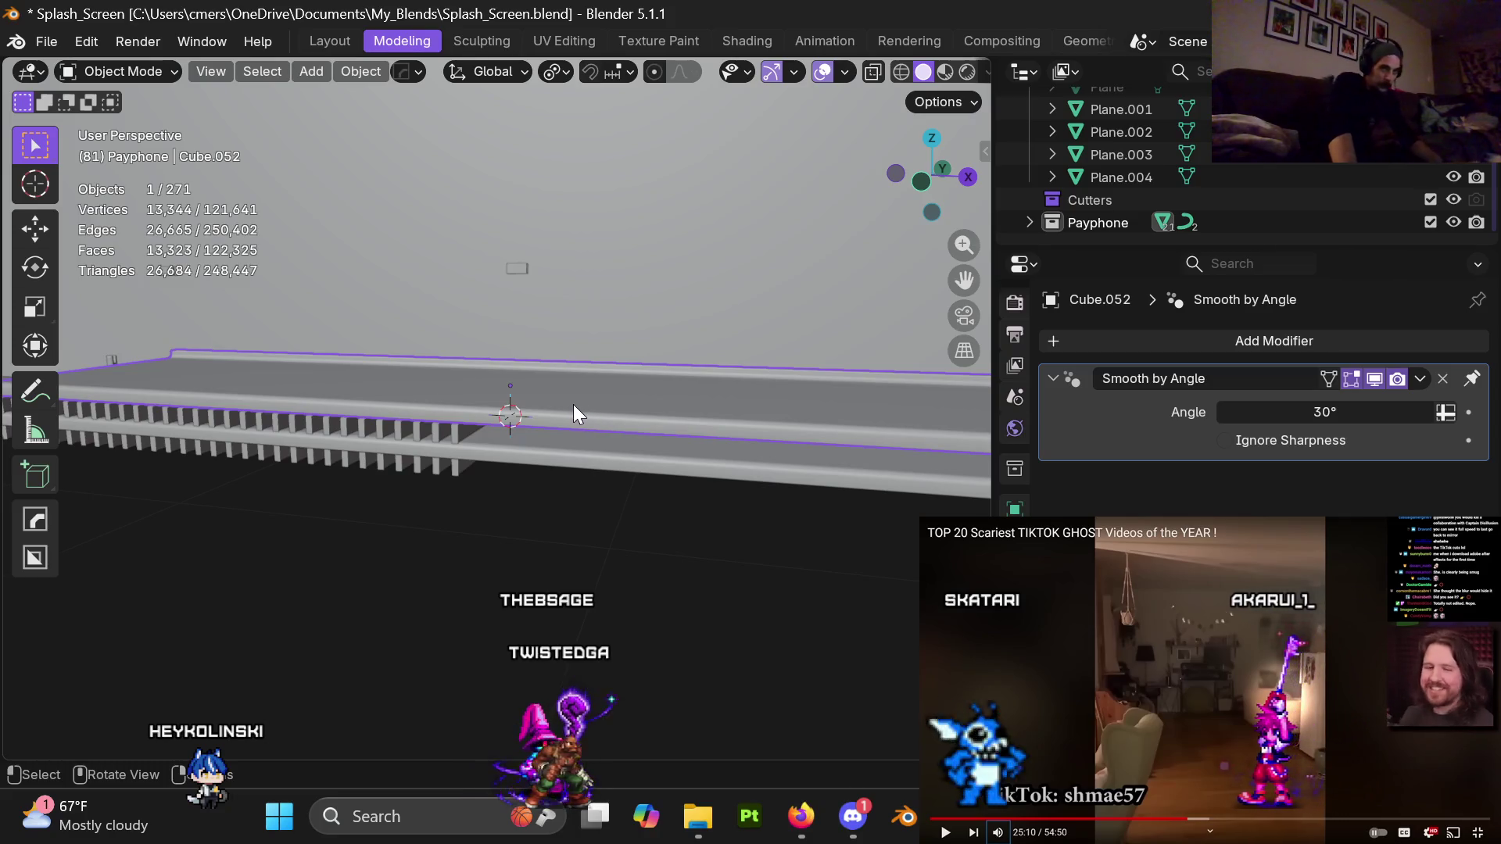
Switch the platform mesh into Edit Mode with edge selection
mouse_move(555, 467)
middle_down()
mouse_move(428, 422)
mouse_move(684, 433)
mouse_move(467, 397)
middle_up()
mouse_move(626, 426)
middle_down()
mouse_move(480, 452)
mouse_move(567, 398)
middle_up()
key(ctrl+Tab)
click(794, 435)
mouse_move(794, 435)
middle_down()
mouse_move(667, 477)
mouse_move(870, 342)
mouse_move(688, 422)
mouse_move(589, 501)
middle_up()
key(2)
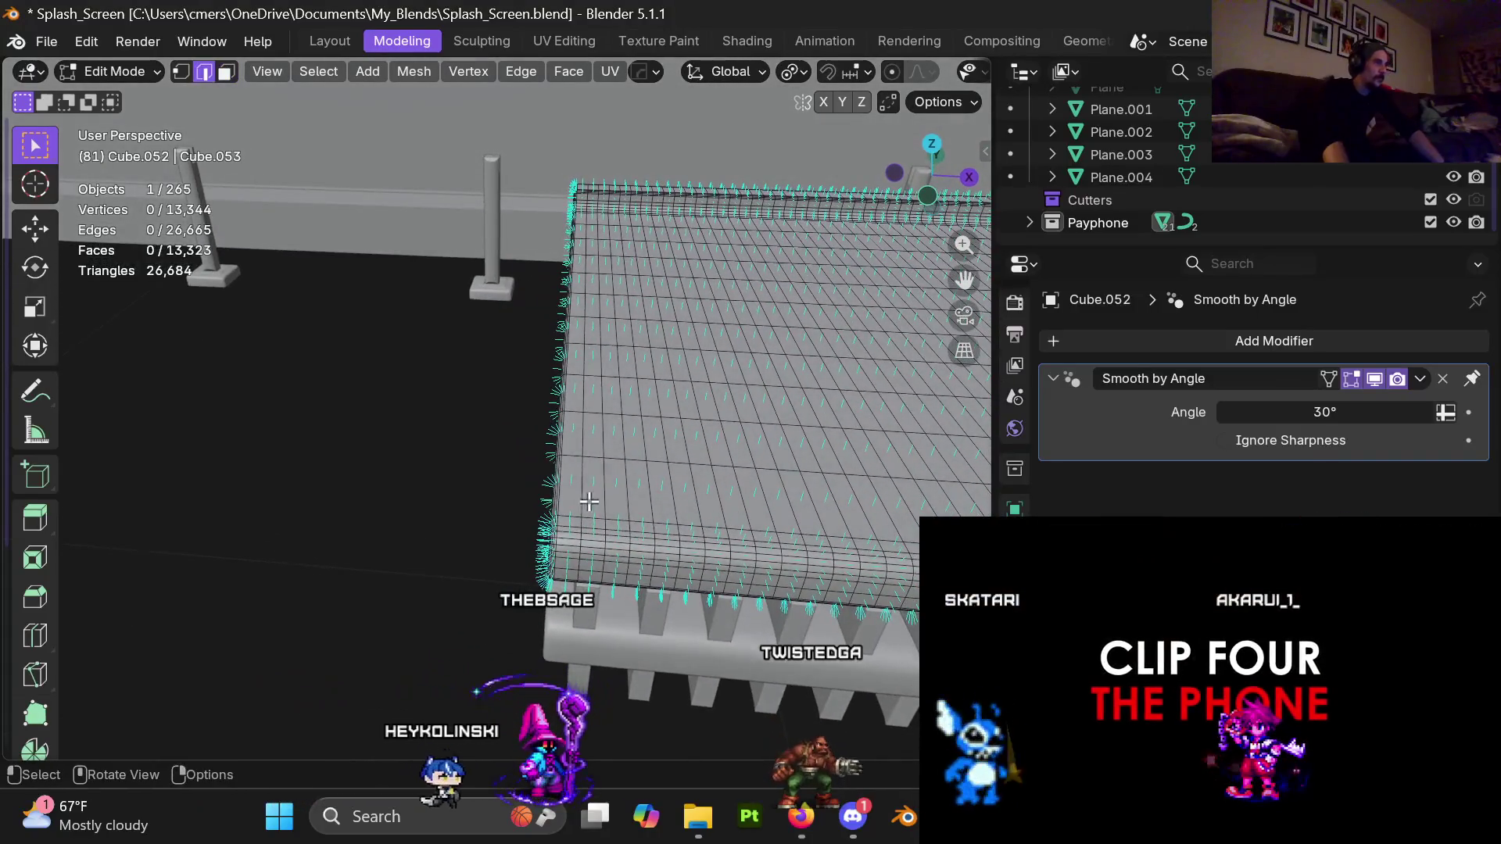
Select two cross edge loops on the top surface plus two single edges
alt+click(582, 482)
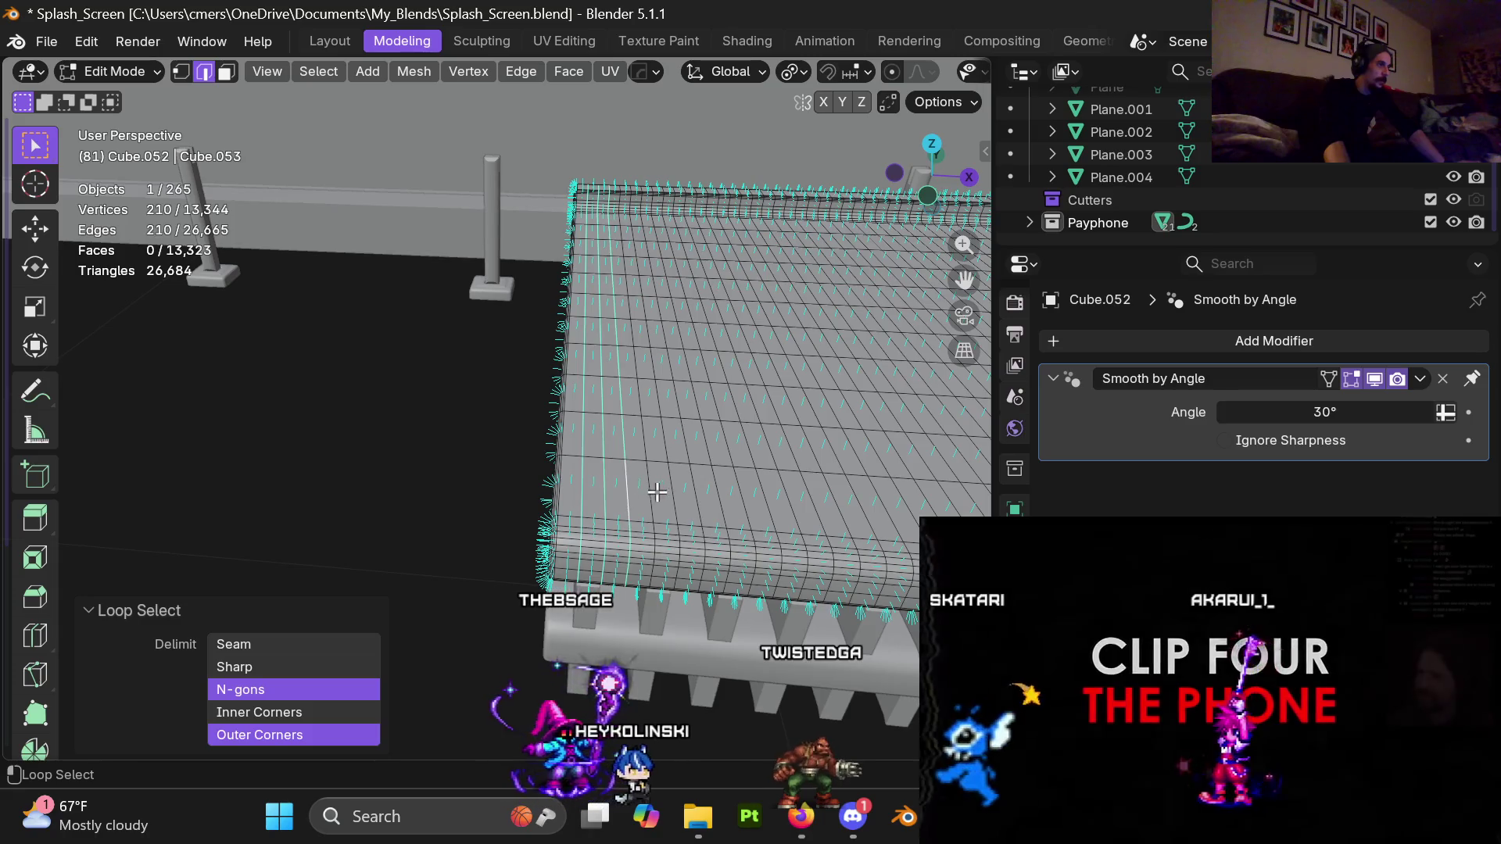
alt+shift+click(657, 491)
mouse_move(657, 491)
middle_down()
mouse_move(567, 466)
mouse_move(546, 477)
middle_up()
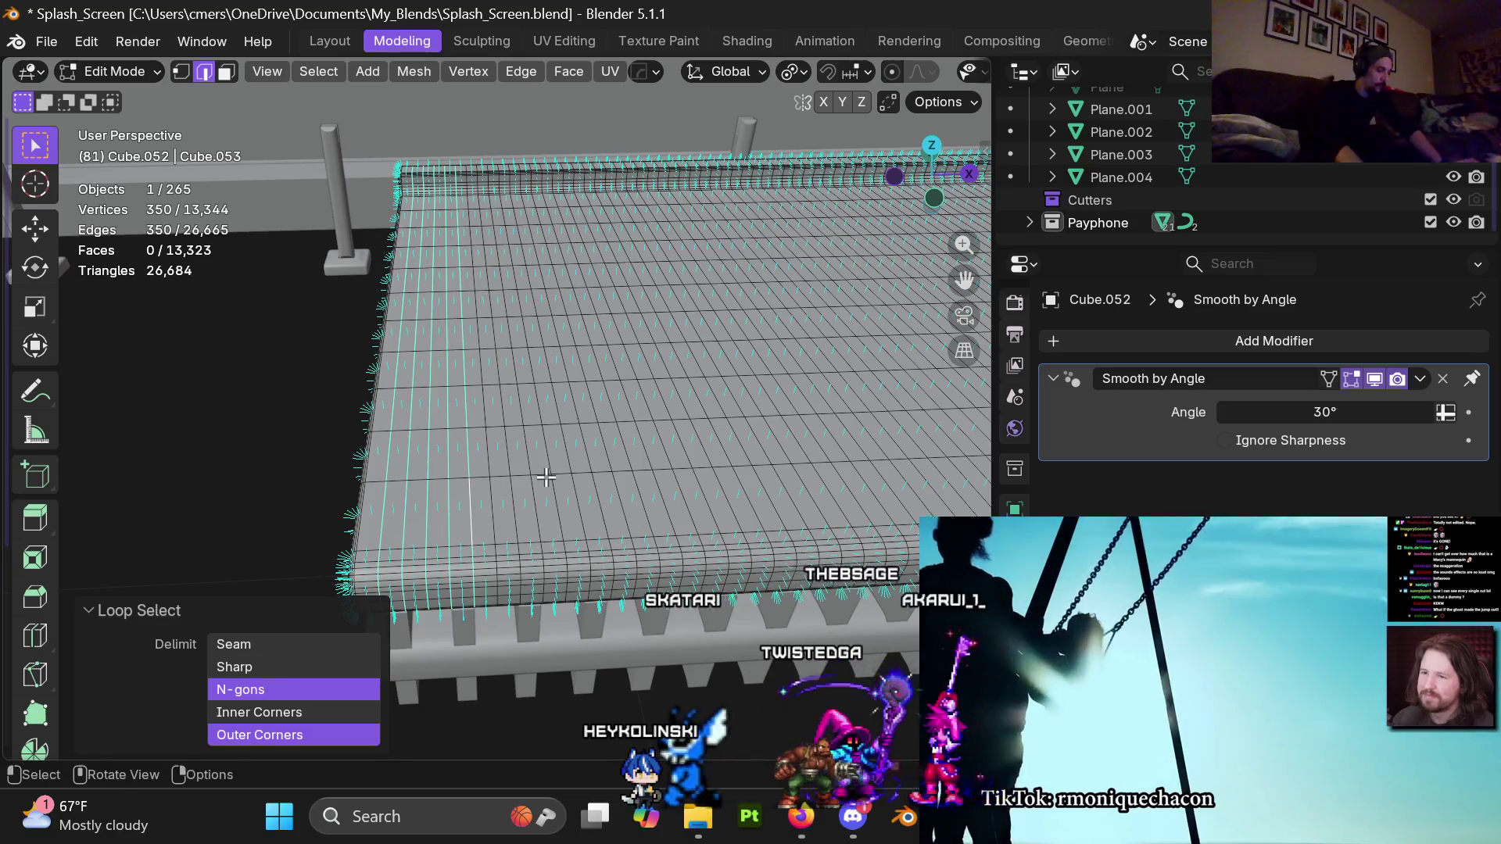
ctrl+click(546, 477)
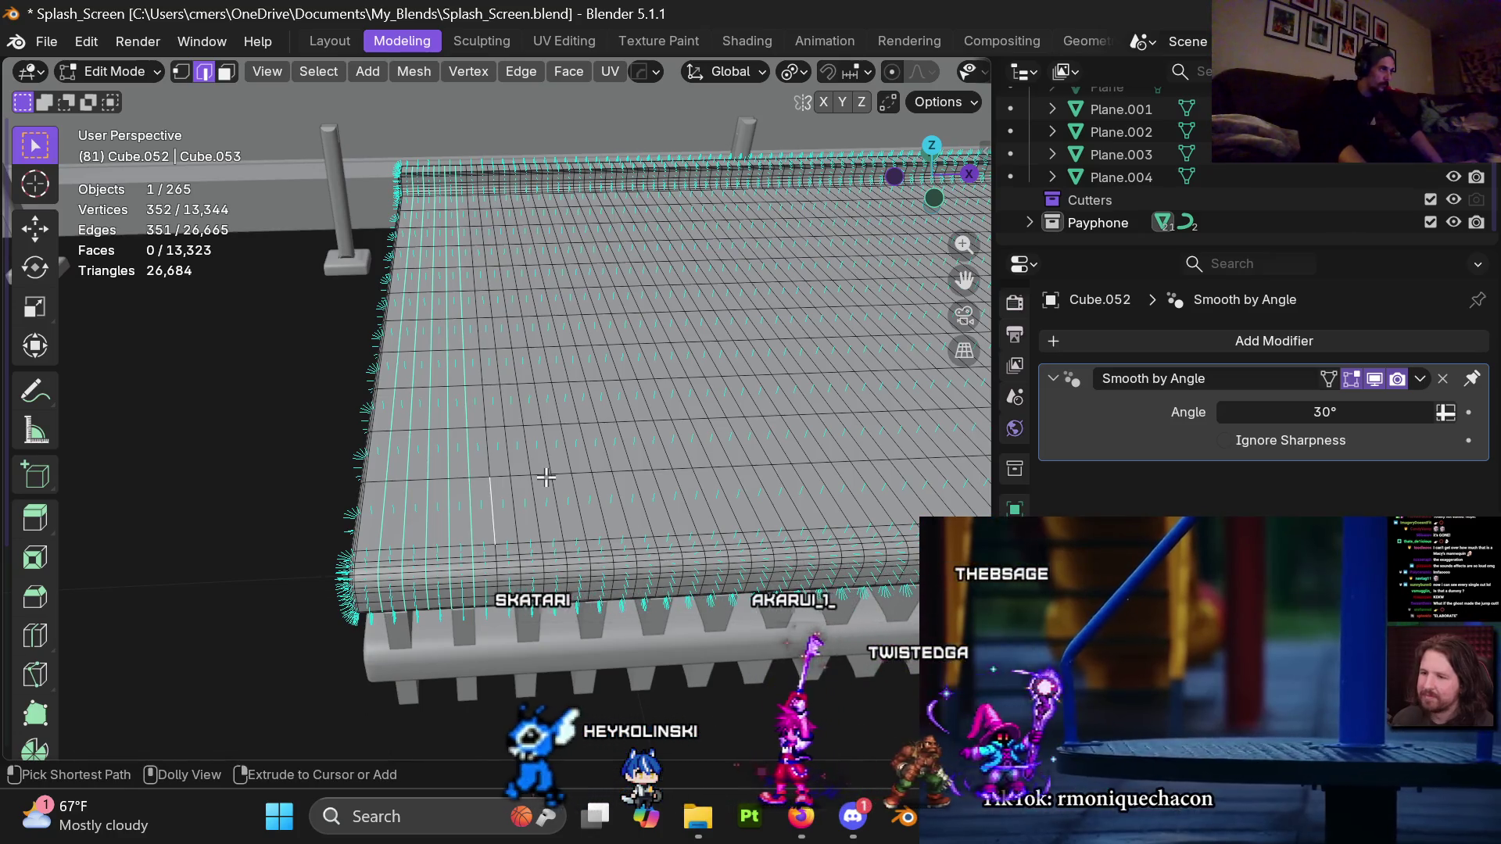
ctrl+click(561, 495)
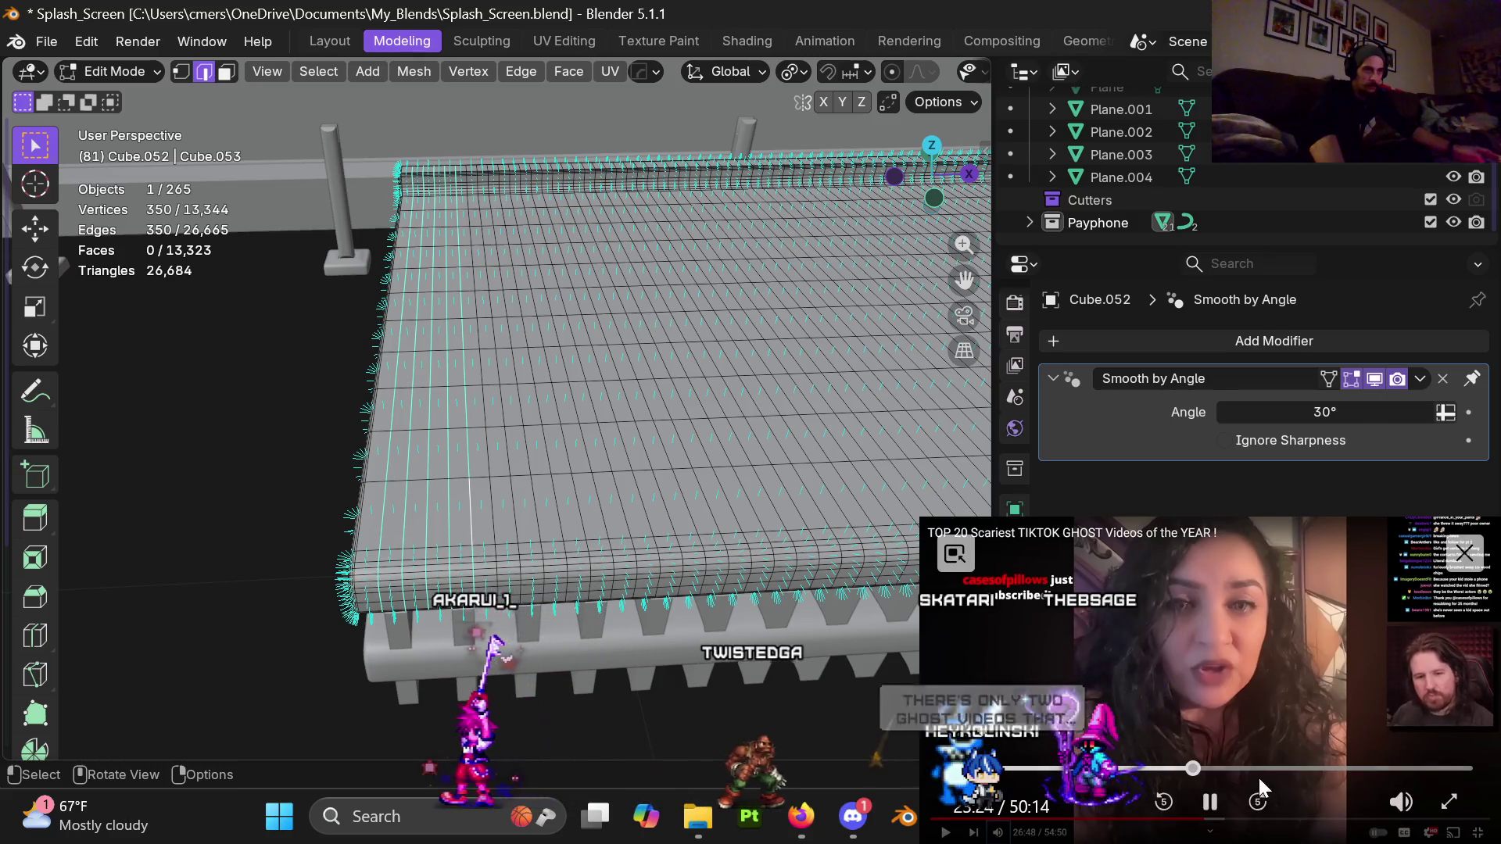
click(1197, 811)
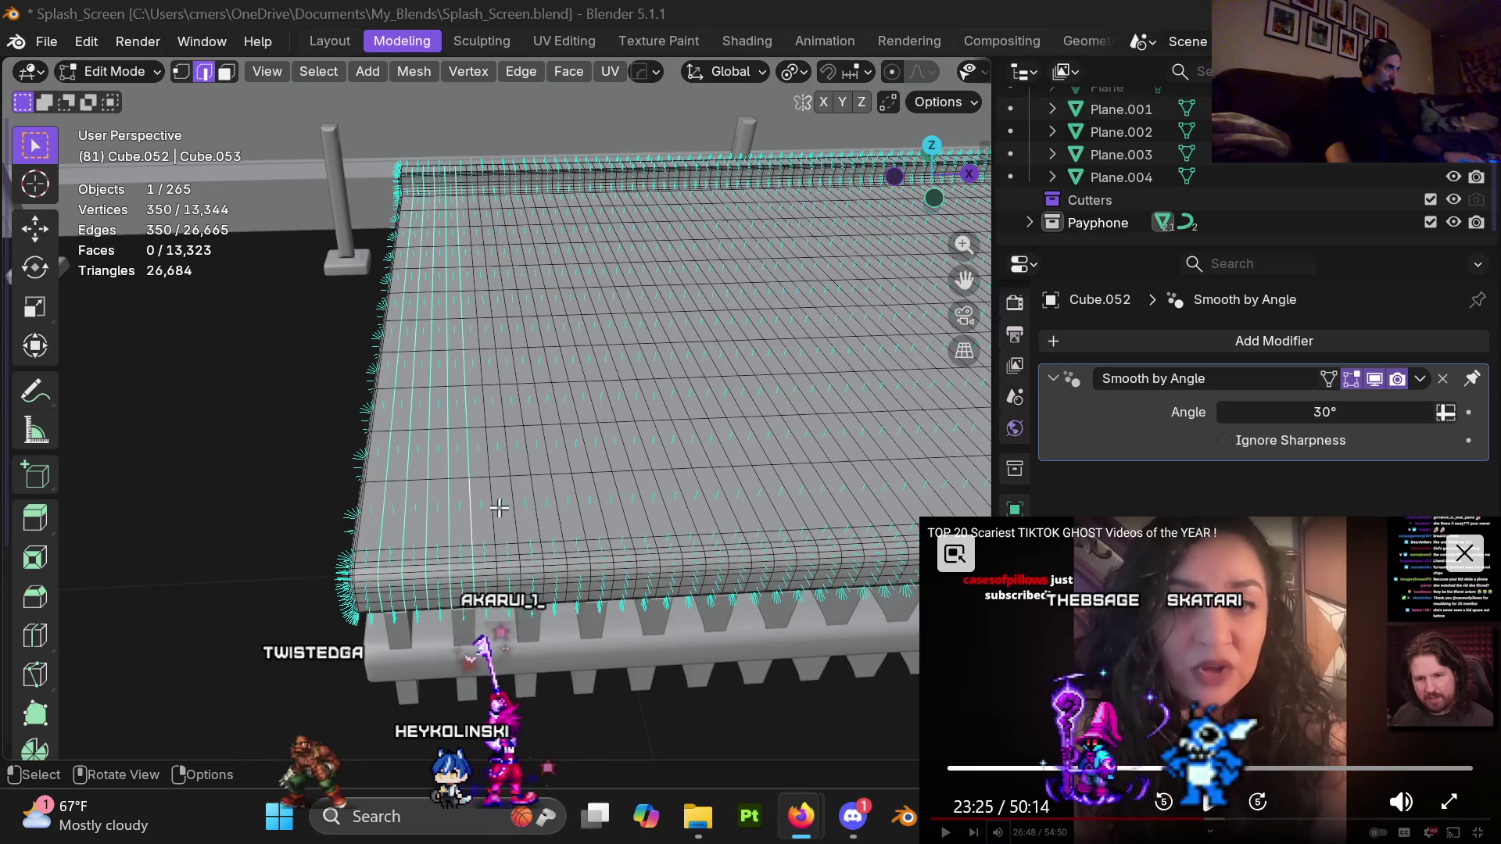
Select a new cross edge loop and add the next nine loops across the deck
alt+click(553, 503)
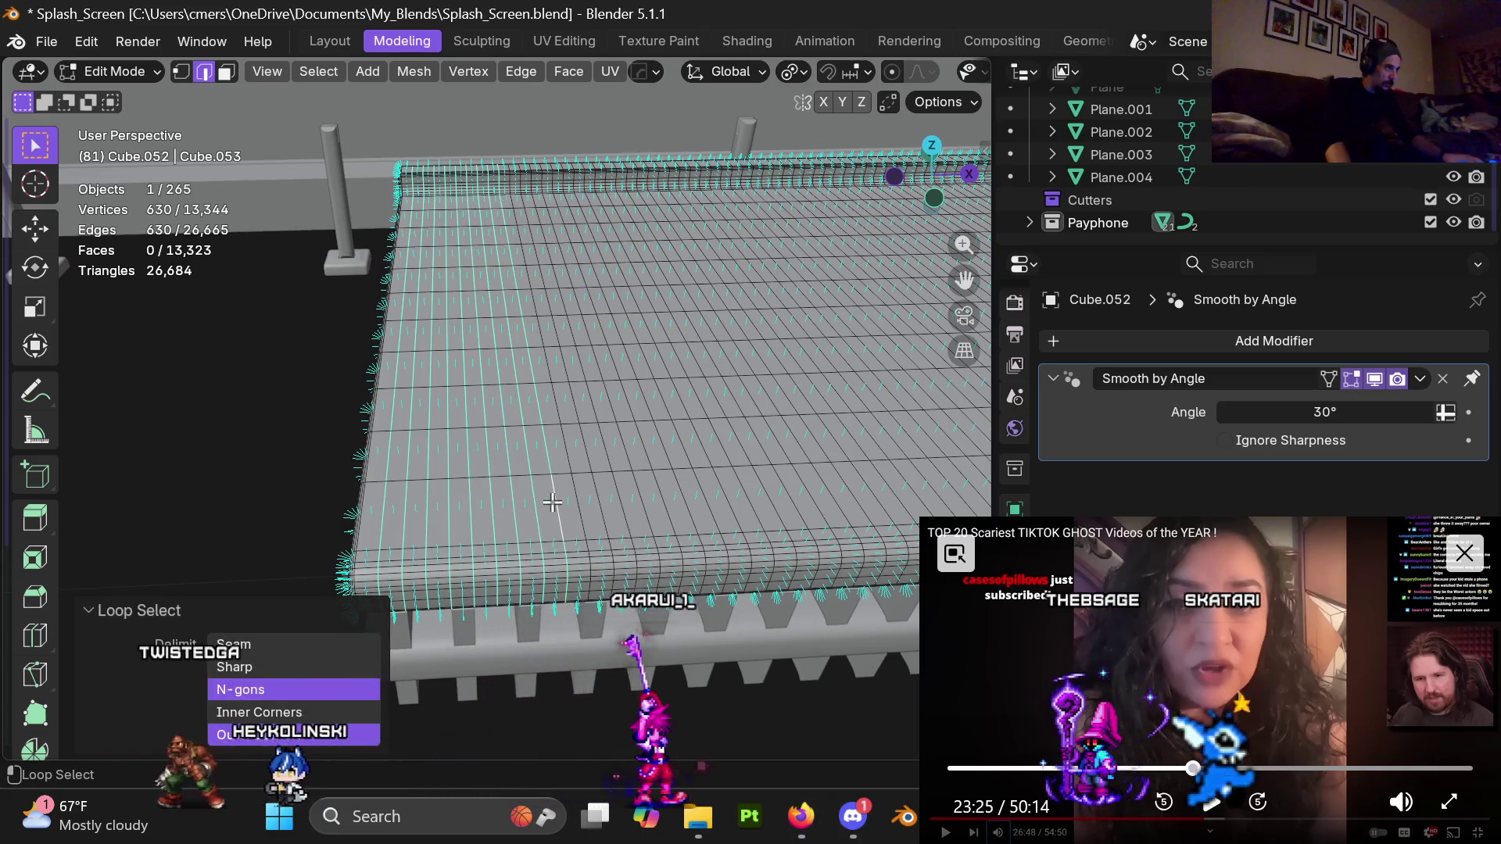
alt+shift+click(602, 506)
alt+shift+click(623, 507)
alt+shift+click(644, 501)
alt+shift+click(666, 497)
alt+shift+click(691, 494)
alt+shift+click(711, 495)
alt+shift+click(735, 492)
alt+shift+click(773, 495)
alt+shift+click(798, 494)
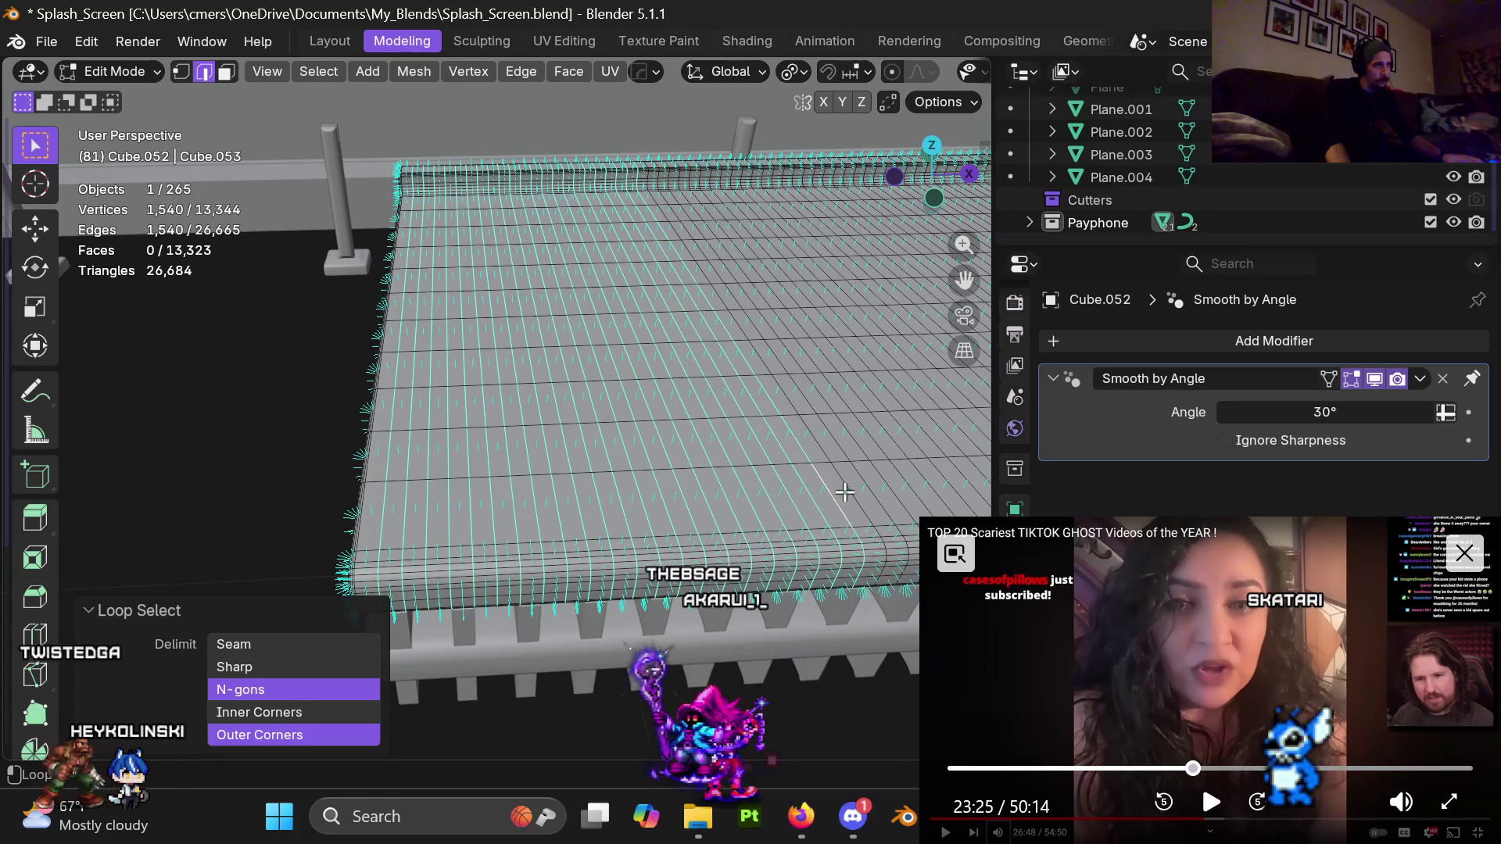
Add eight more parallel edge loops further along the deck
shift+middle_drag(842, 485, 595, 490)
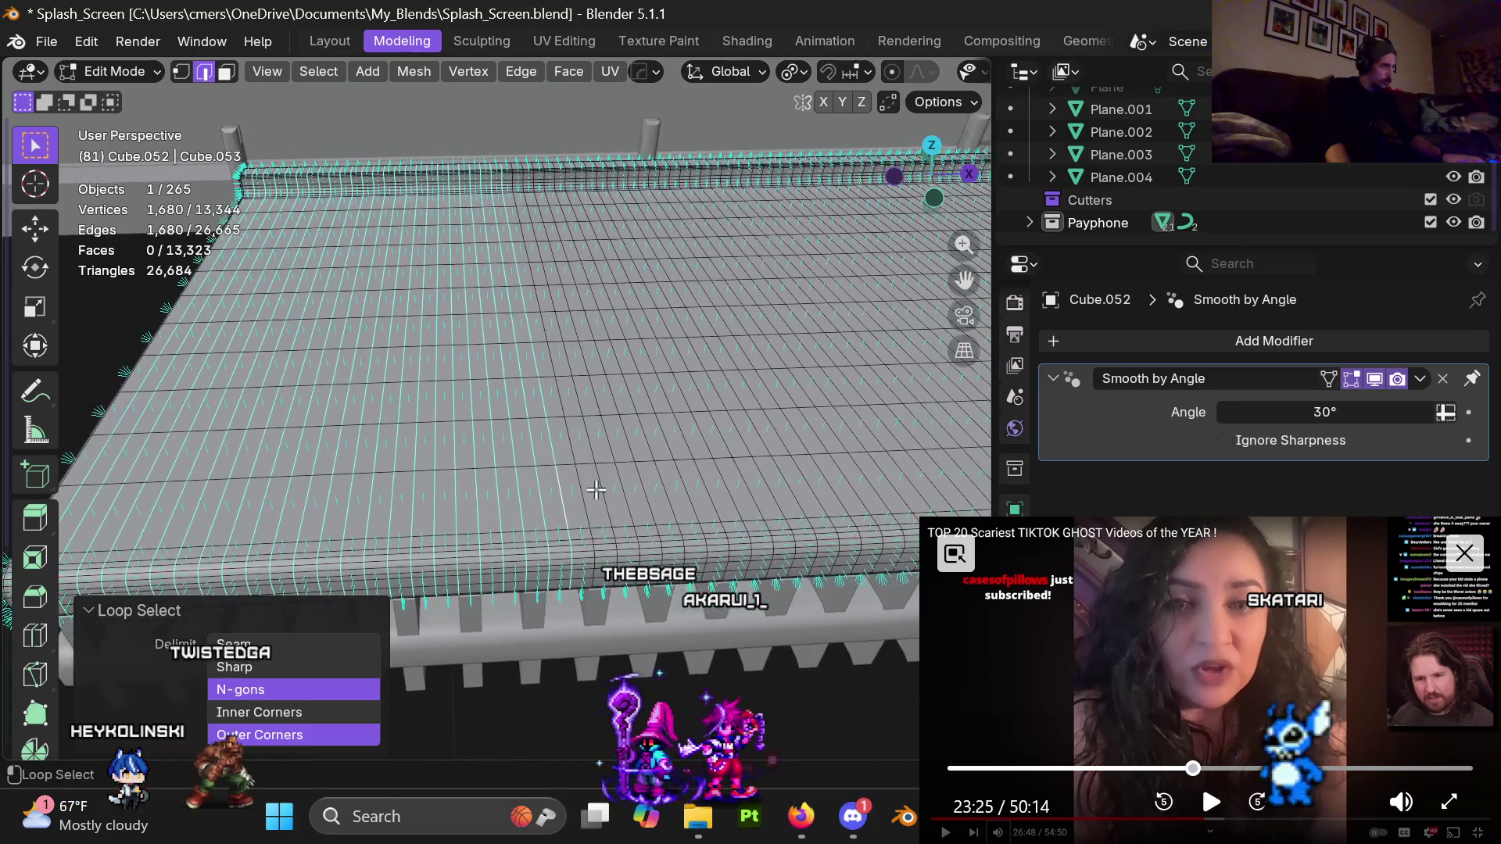
alt+shift+click(677, 481)
alt+shift+click(697, 481)
alt+shift+click(716, 493)
alt+shift+click(736, 483)
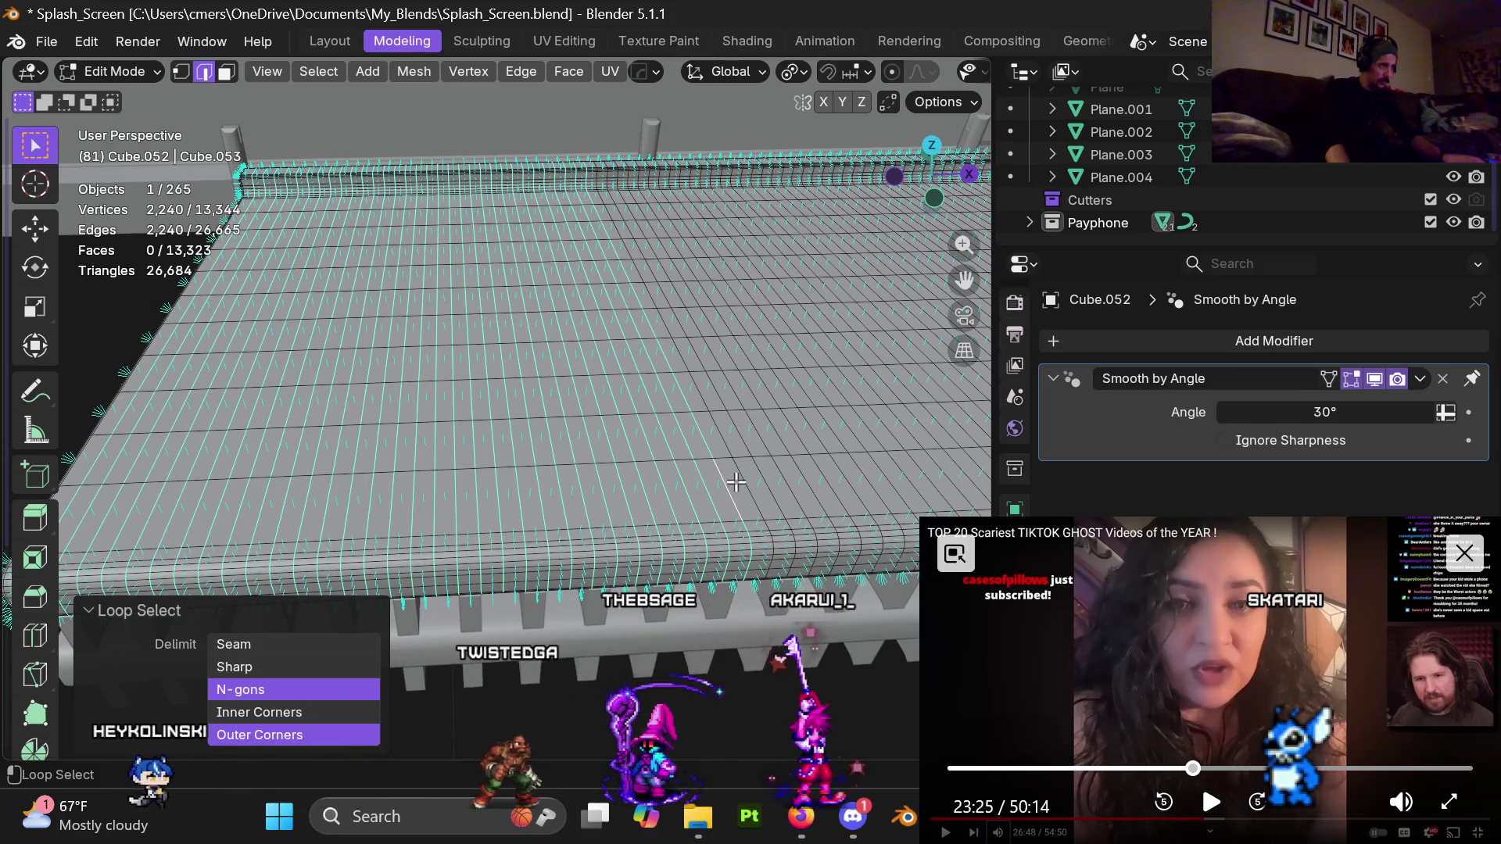
alt+shift+click(756, 483)
alt+shift+click(778, 483)
alt+shift+click(799, 483)
alt+shift+click(821, 484)
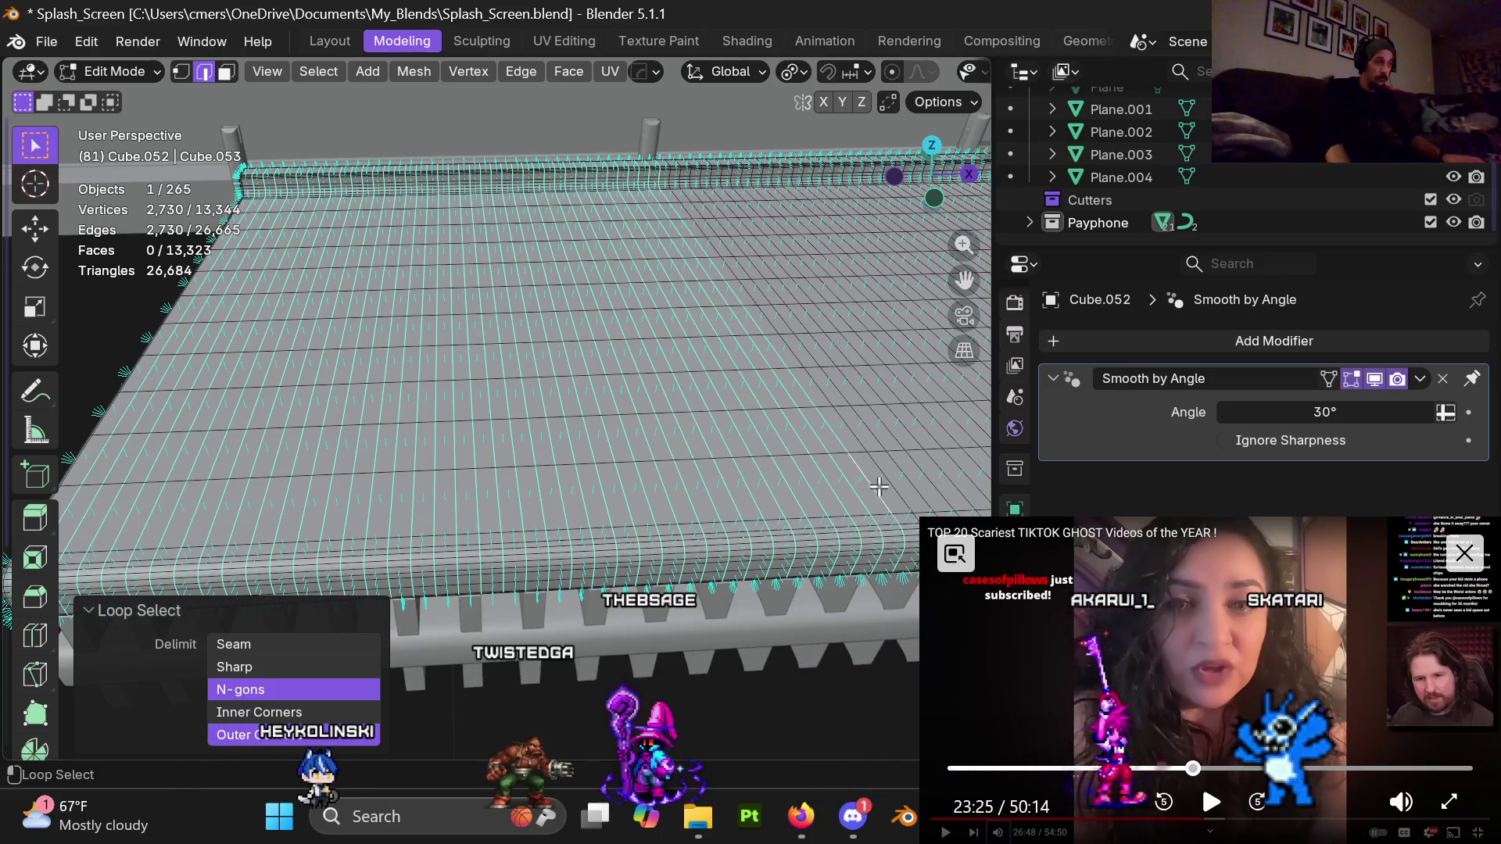
Extend the selection with six more loops on the next stretch of deck
shift+middle_drag(879, 487, 478, 472)
alt+shift+click(532, 458)
alt+shift+click(552, 455)
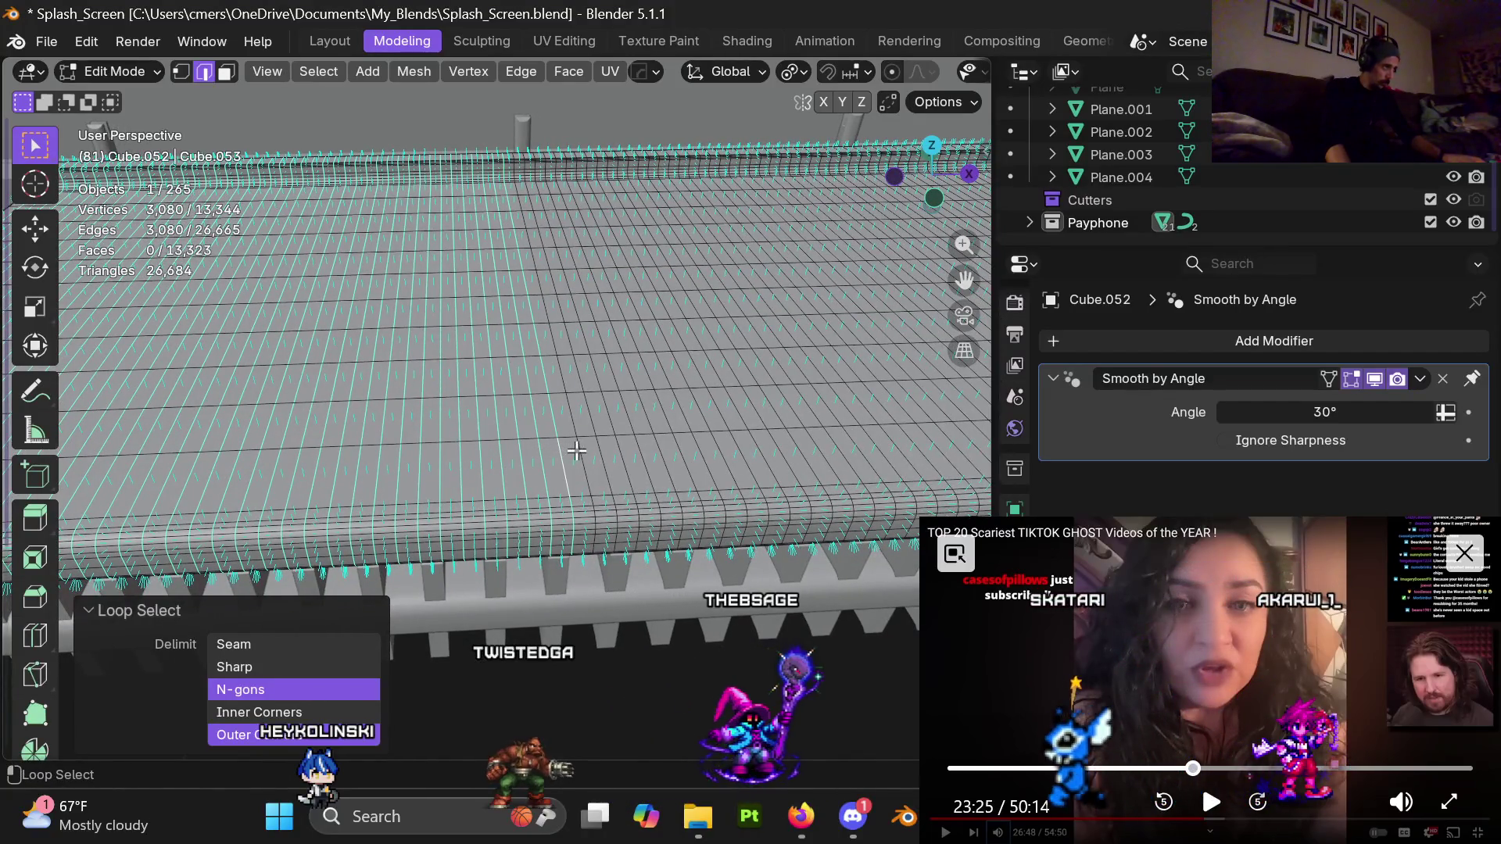
alt+shift+click(614, 453)
alt+shift+click(634, 455)
alt+shift+click(655, 455)
alt+shift+click(665, 473)
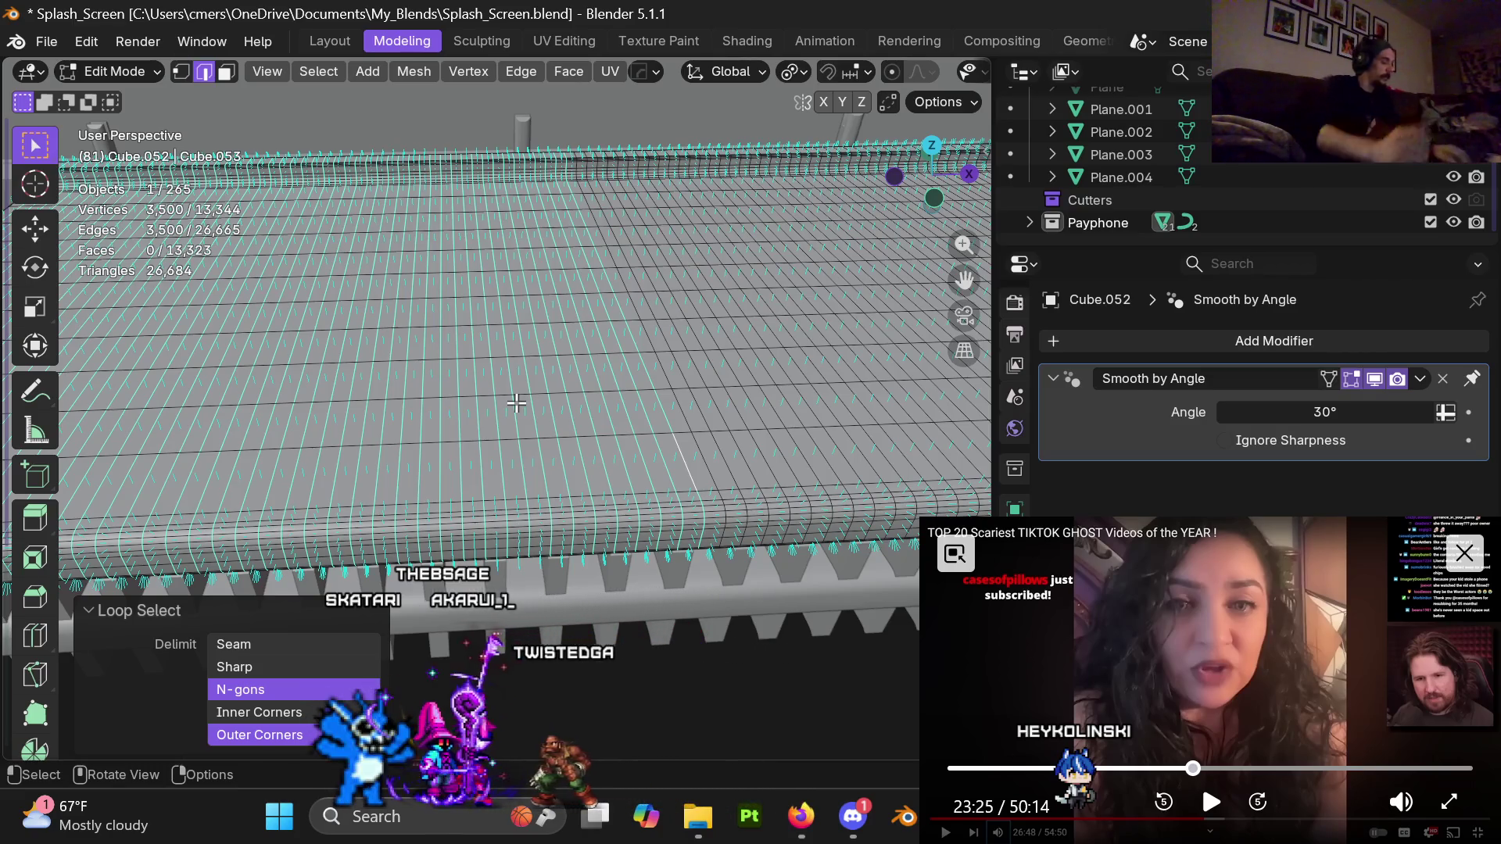
Add seven more deck edge loops further along the platform
shift+middle_drag(700, 379, 491, 338)
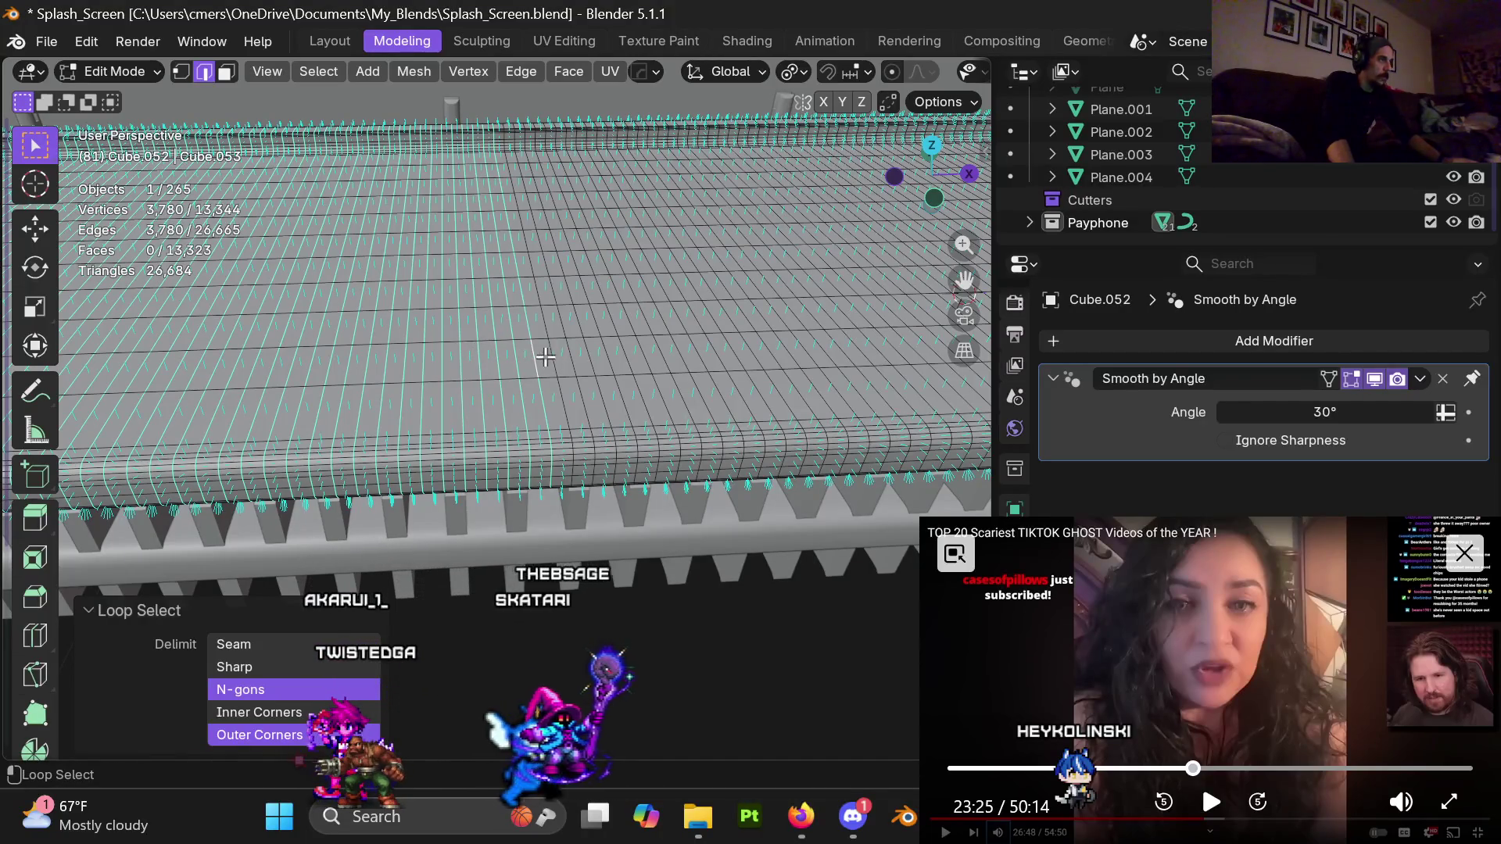
alt+shift+click(577, 360)
alt+shift+click(600, 356)
alt+shift+click(642, 348)
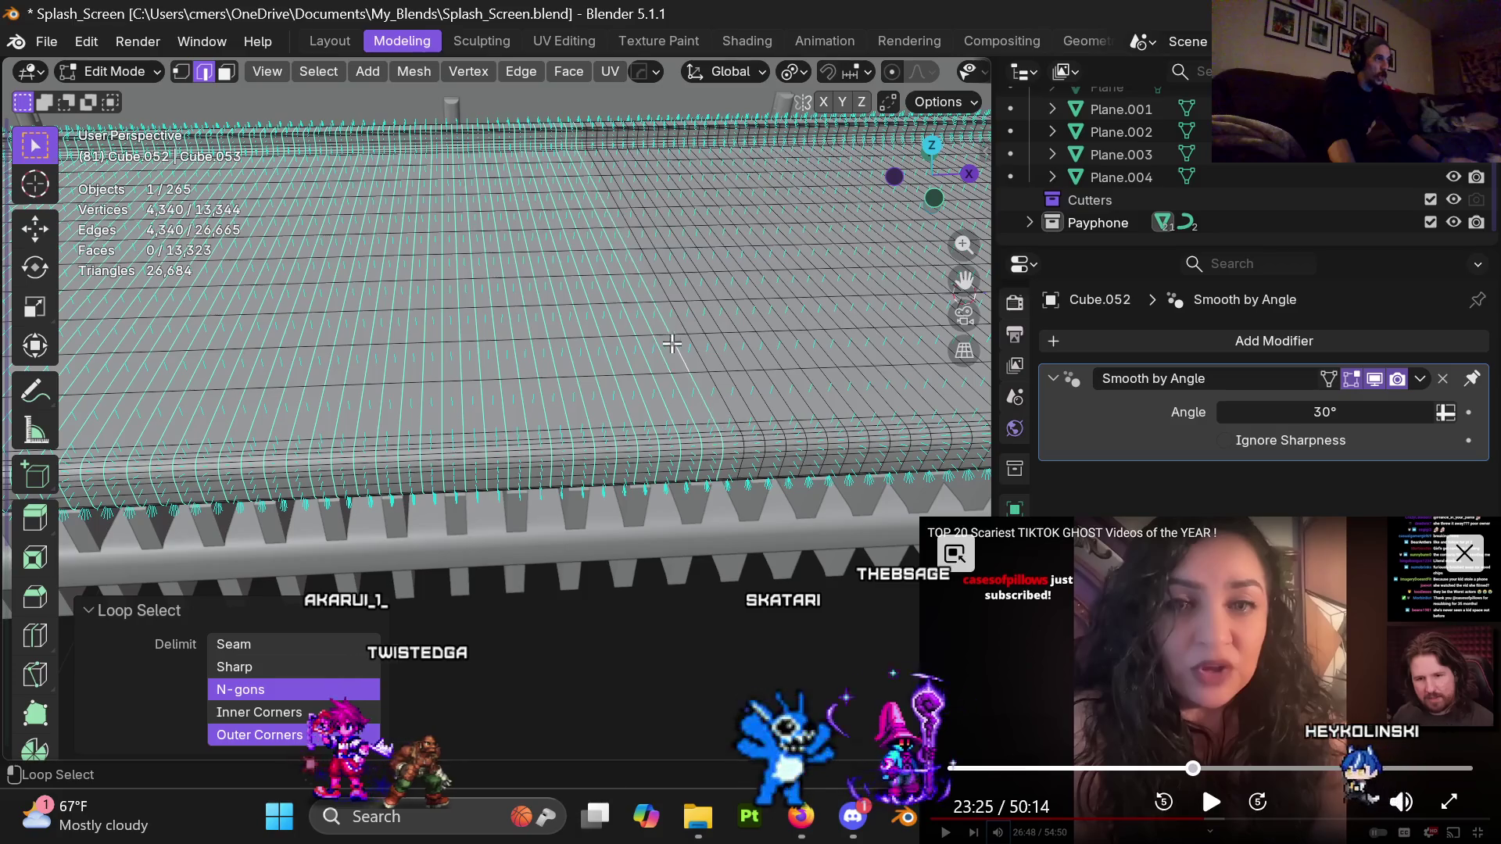
middle_drag(669, 344, 500, 353)
alt+shift+click(476, 356)
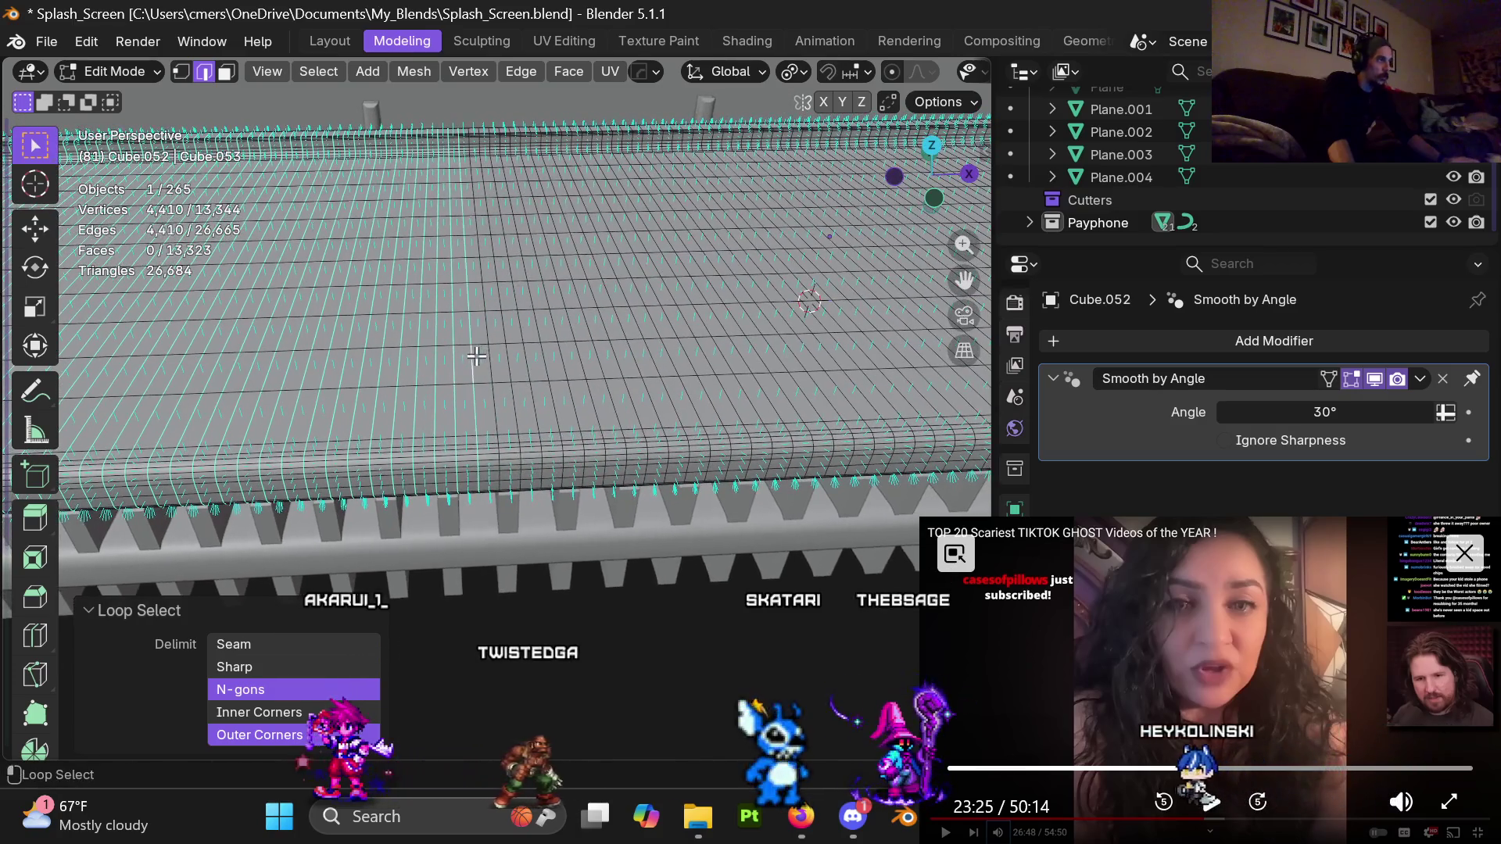
alt+shift+click(548, 357)
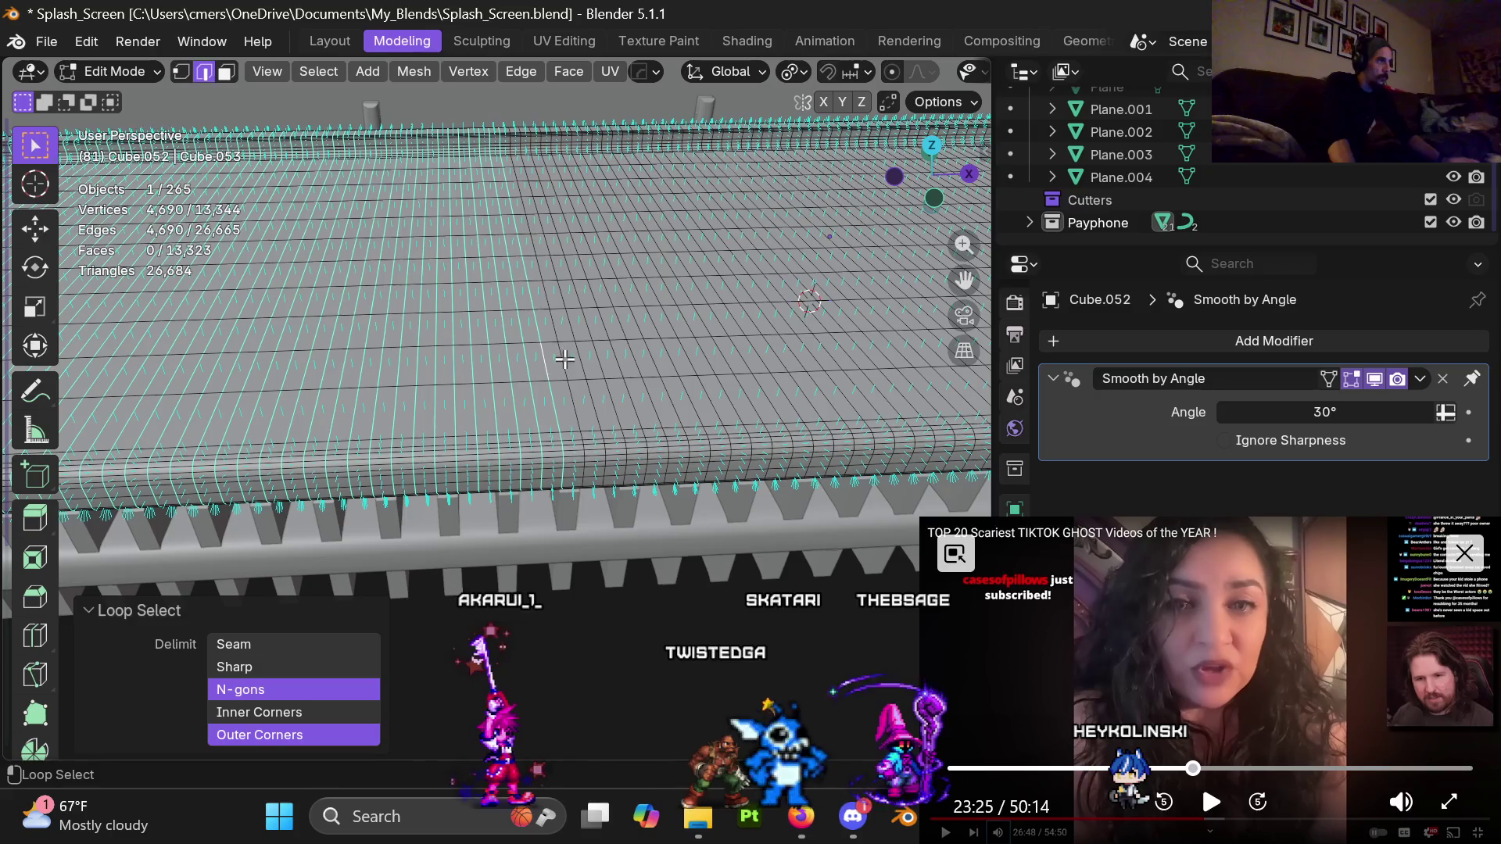
alt+shift+click(589, 355)
alt+shift+click(638, 354)
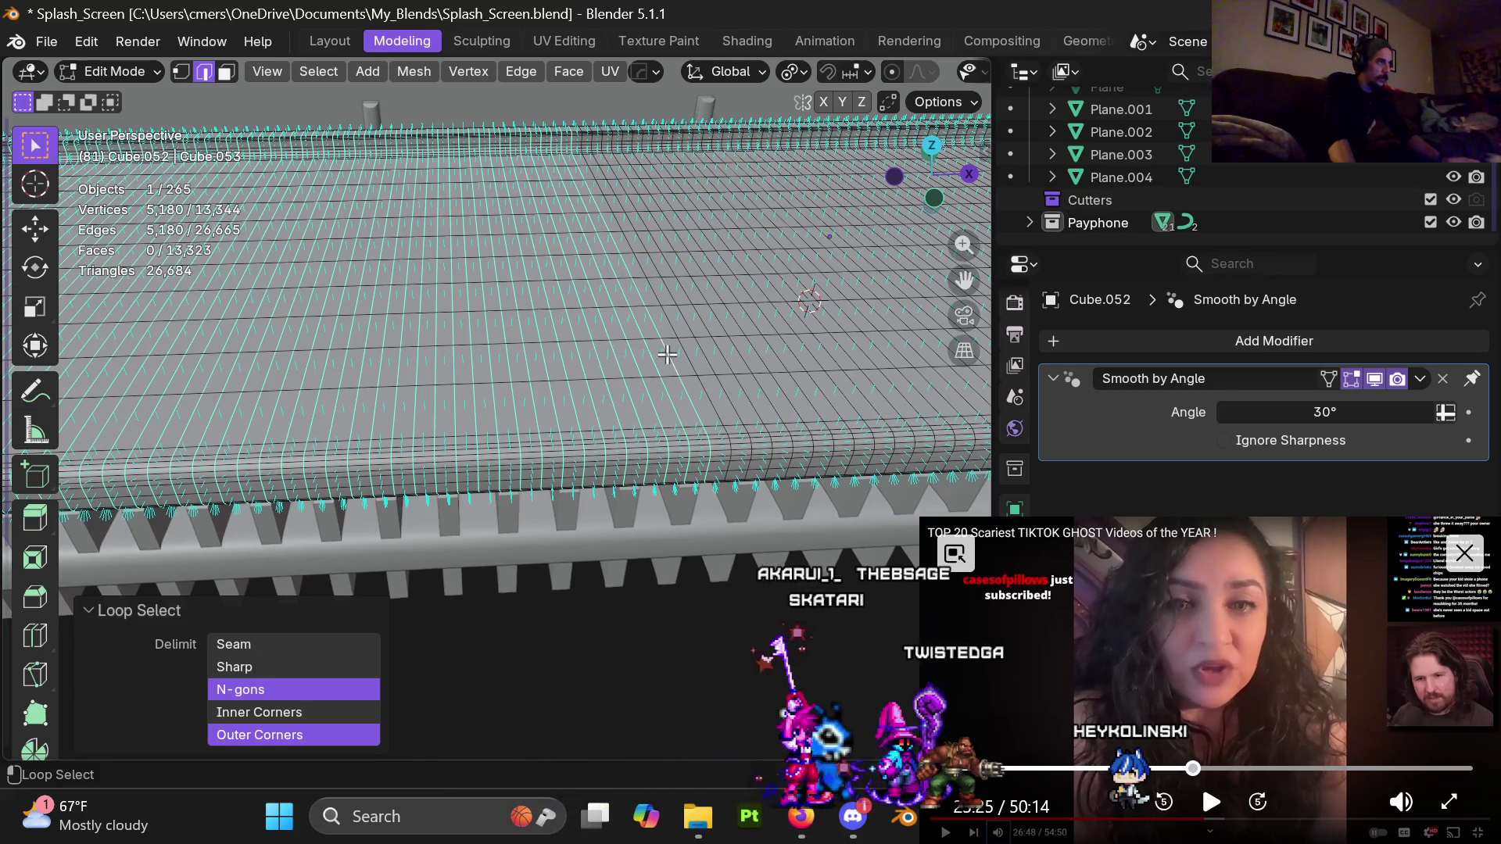
Add nine more deck edge loops, bringing the selection to 7,630 vertices
shift+middle_drag(667, 354, 440, 365)
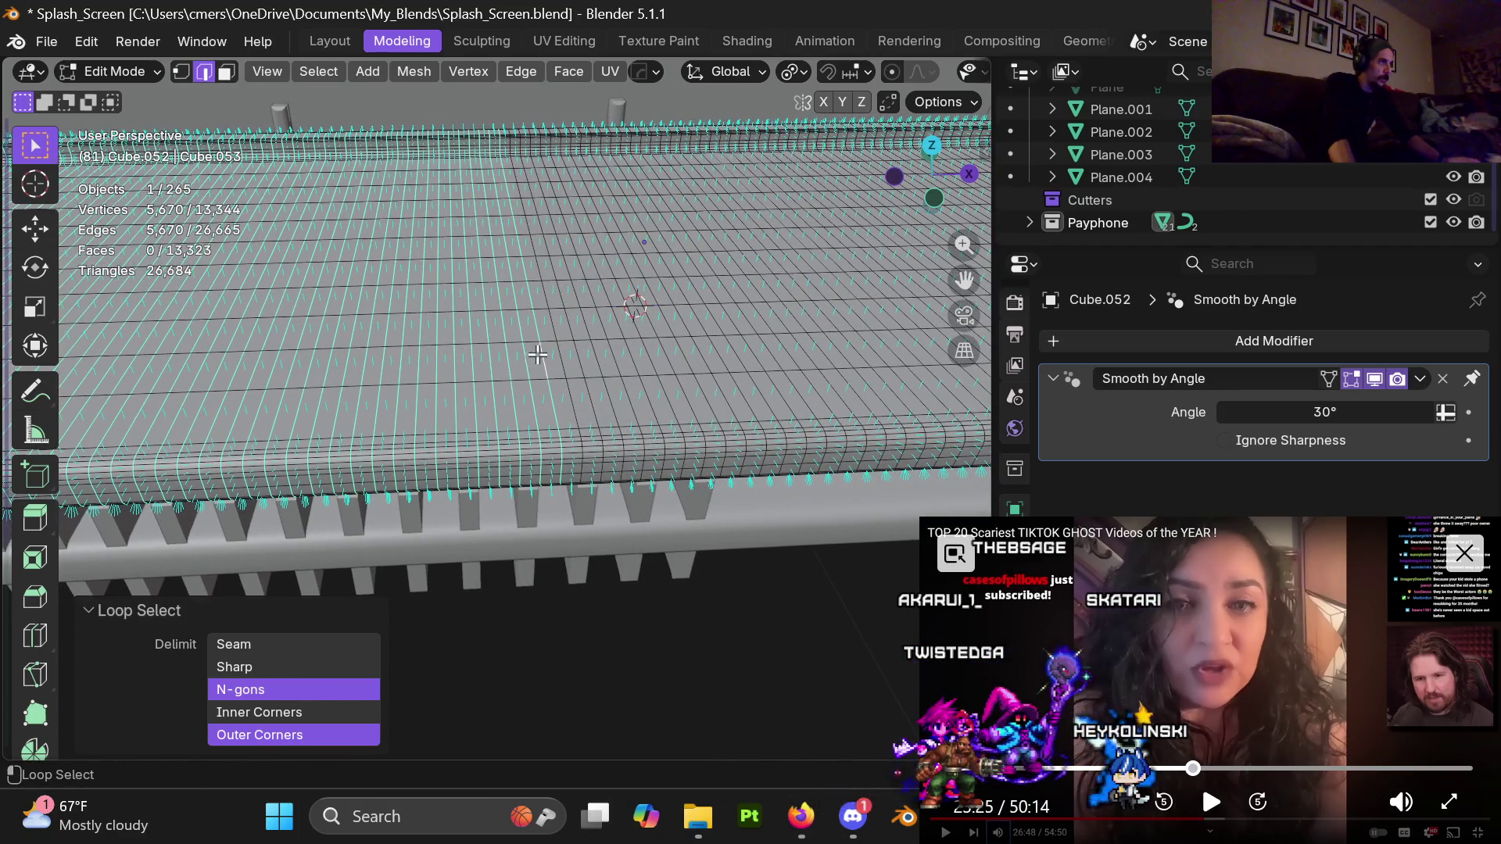
alt+shift+click(608, 358)
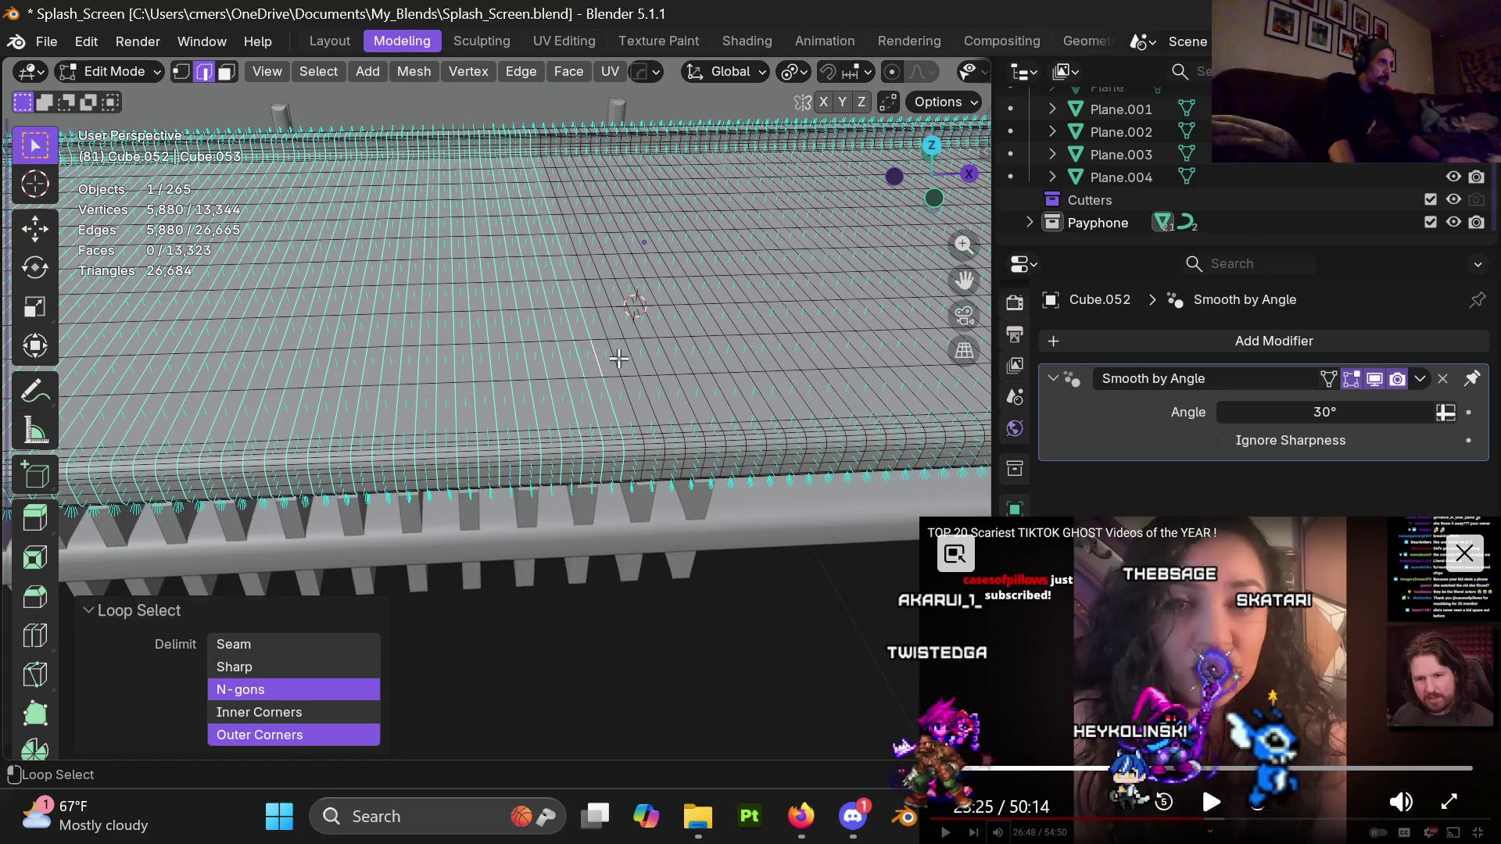
alt+shift+click(657, 356)
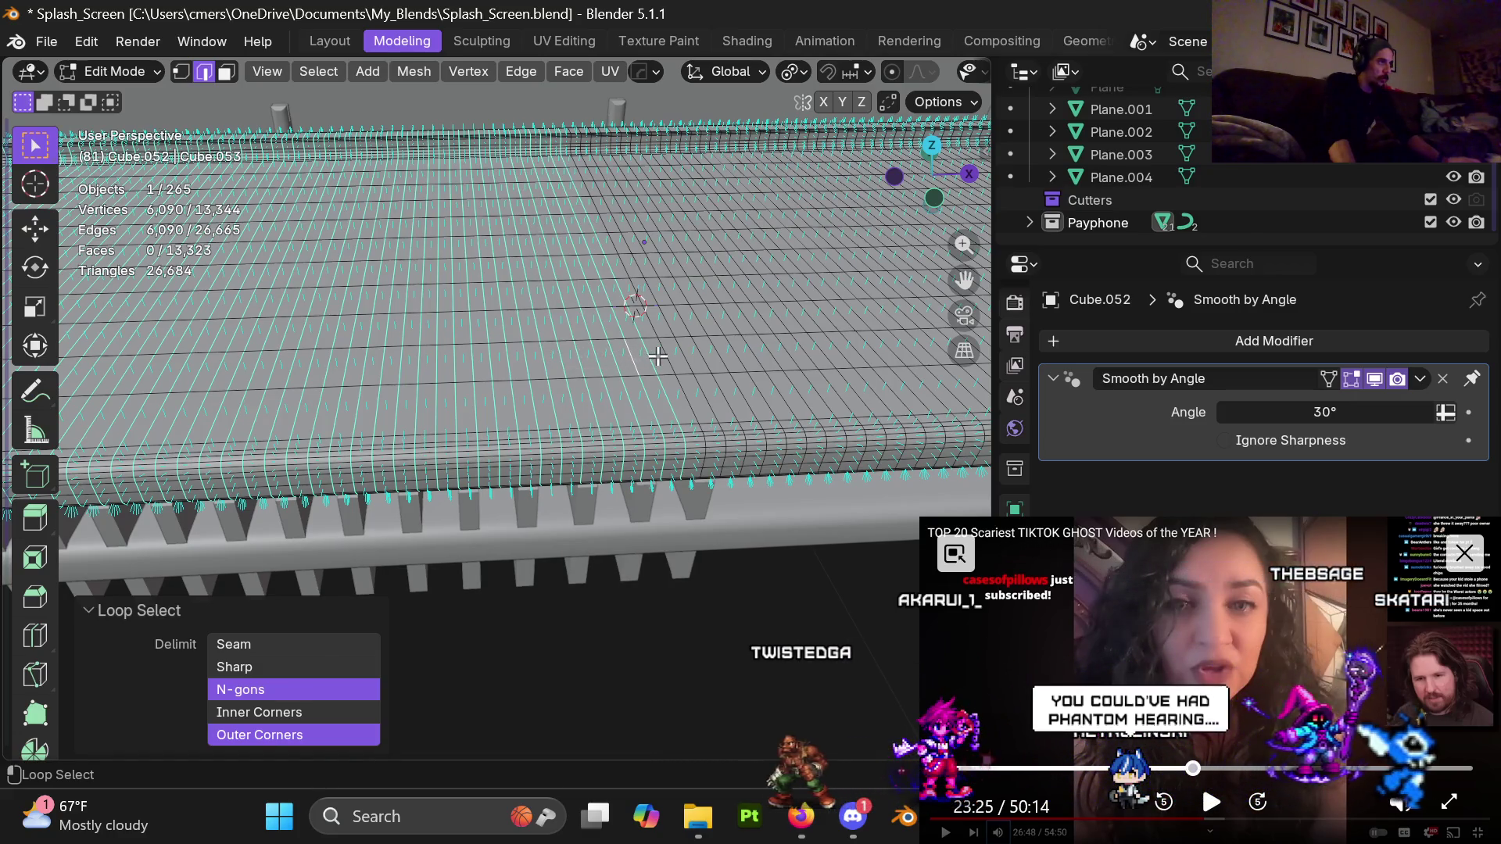
alt+shift+click(704, 348)
shift+middle_drag(704, 349, 494, 351)
alt+shift+click(547, 347)
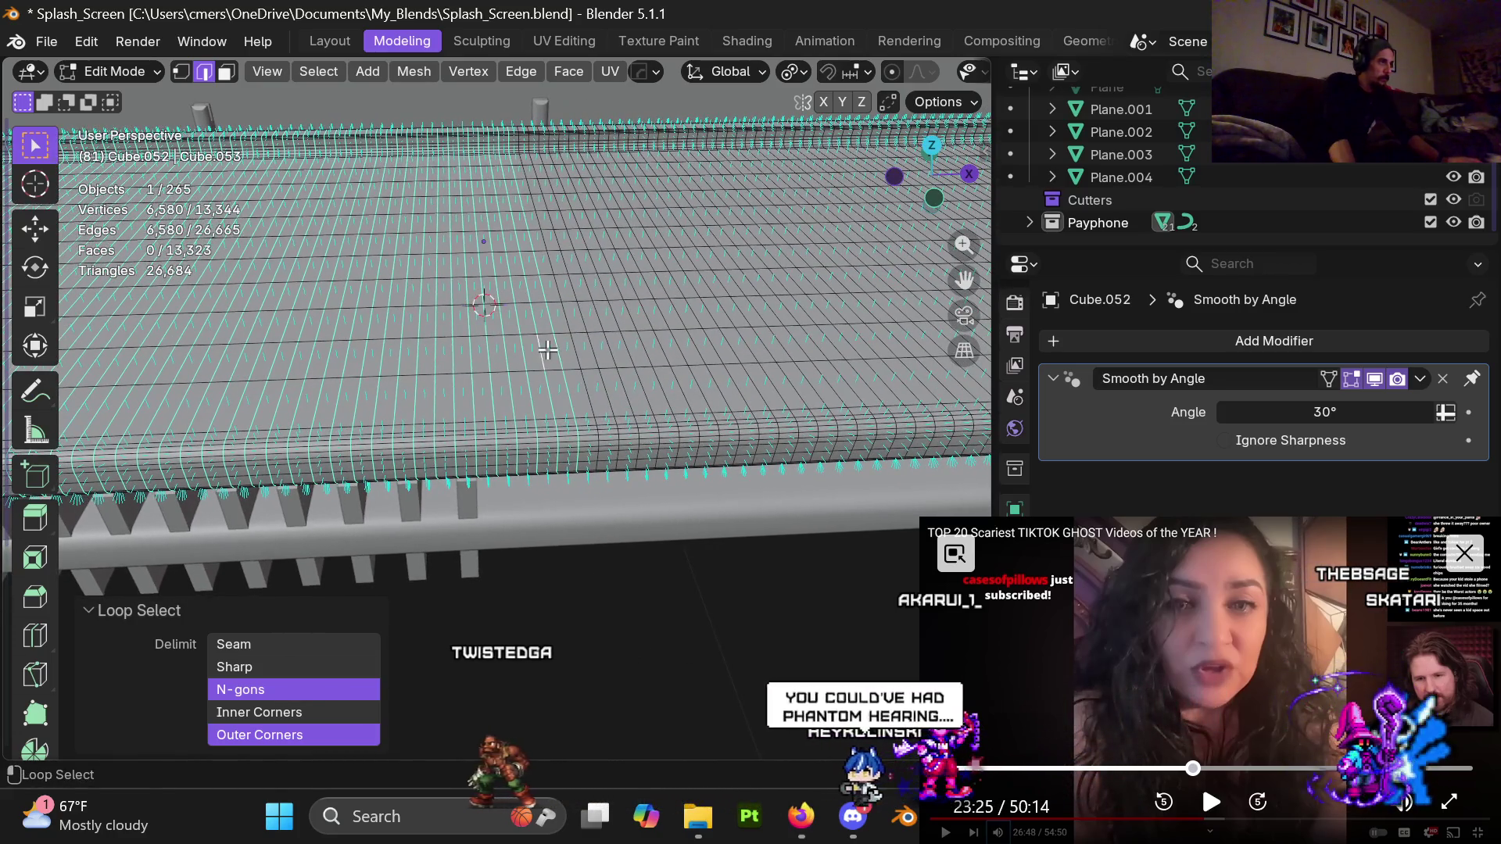
alt+shift+click(594, 351)
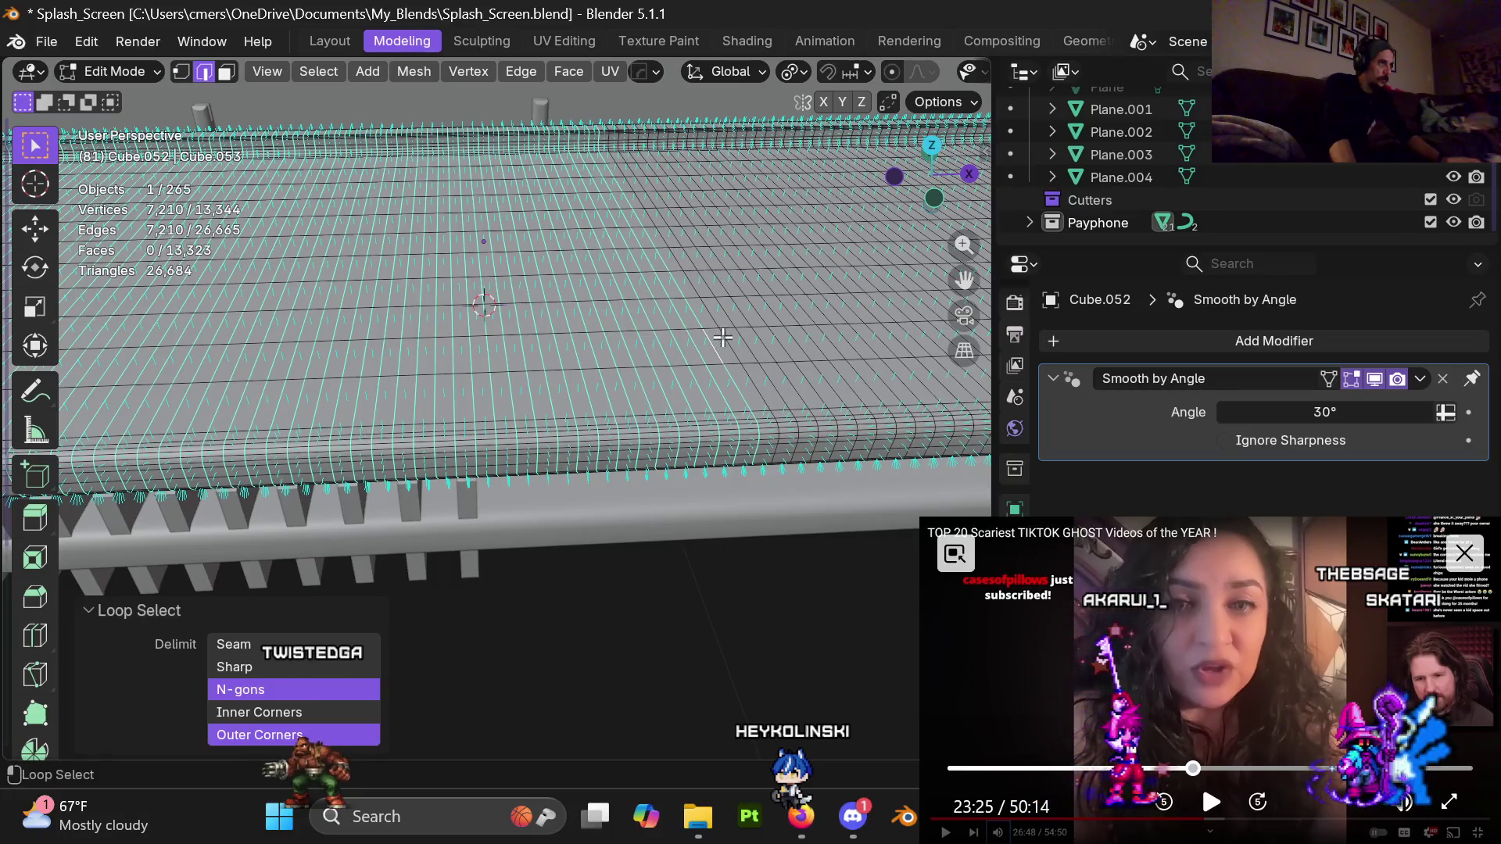
alt+shift+click(747, 348)
alt+shift+click(781, 340)
alt+shift+click(804, 340)
alt+shift+click(820, 341)
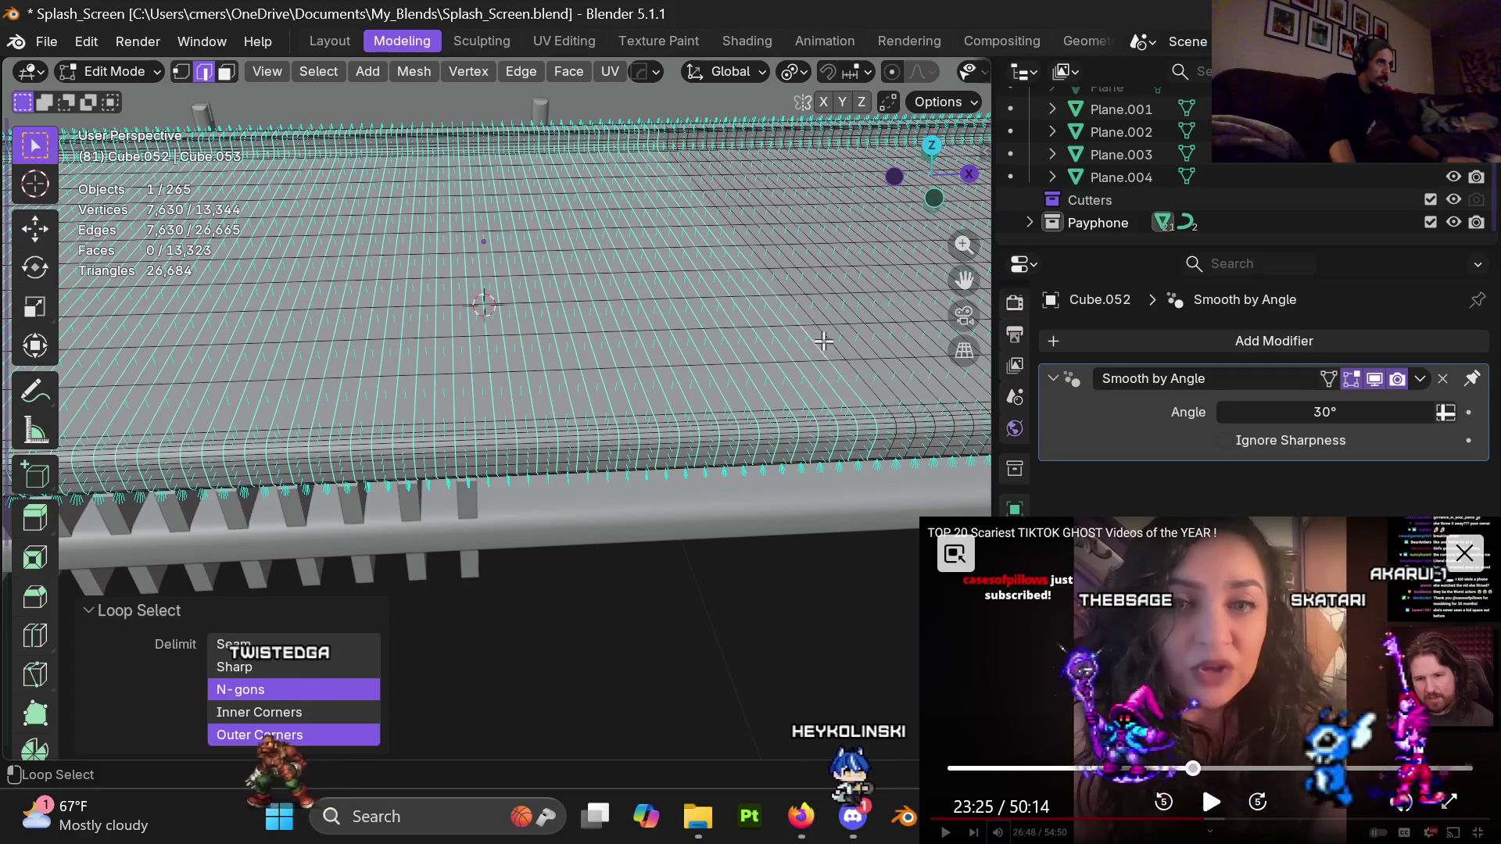
Add nine more deck edge loops on the next section of the platform
shift+middle_drag(823, 340, 579, 351)
alt+shift+click(556, 351)
alt+shift+click(572, 351)
alt+shift+click(588, 352)
alt+shift+click(605, 352)
alt+shift+click(621, 353)
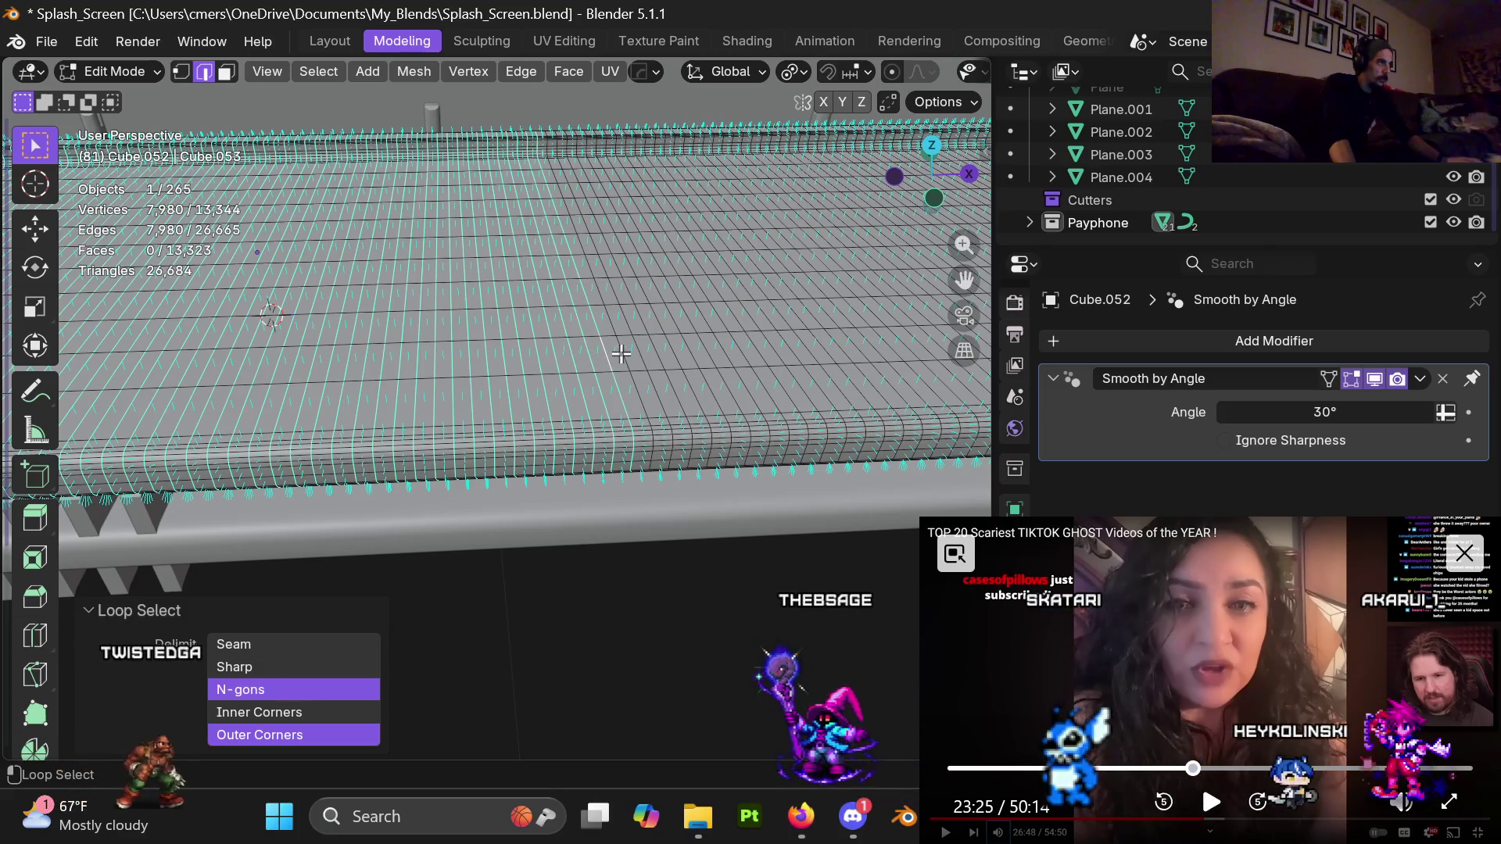
alt+shift+click(637, 353)
alt+shift+click(652, 352)
alt+shift+click(666, 351)
alt+shift+click(680, 351)
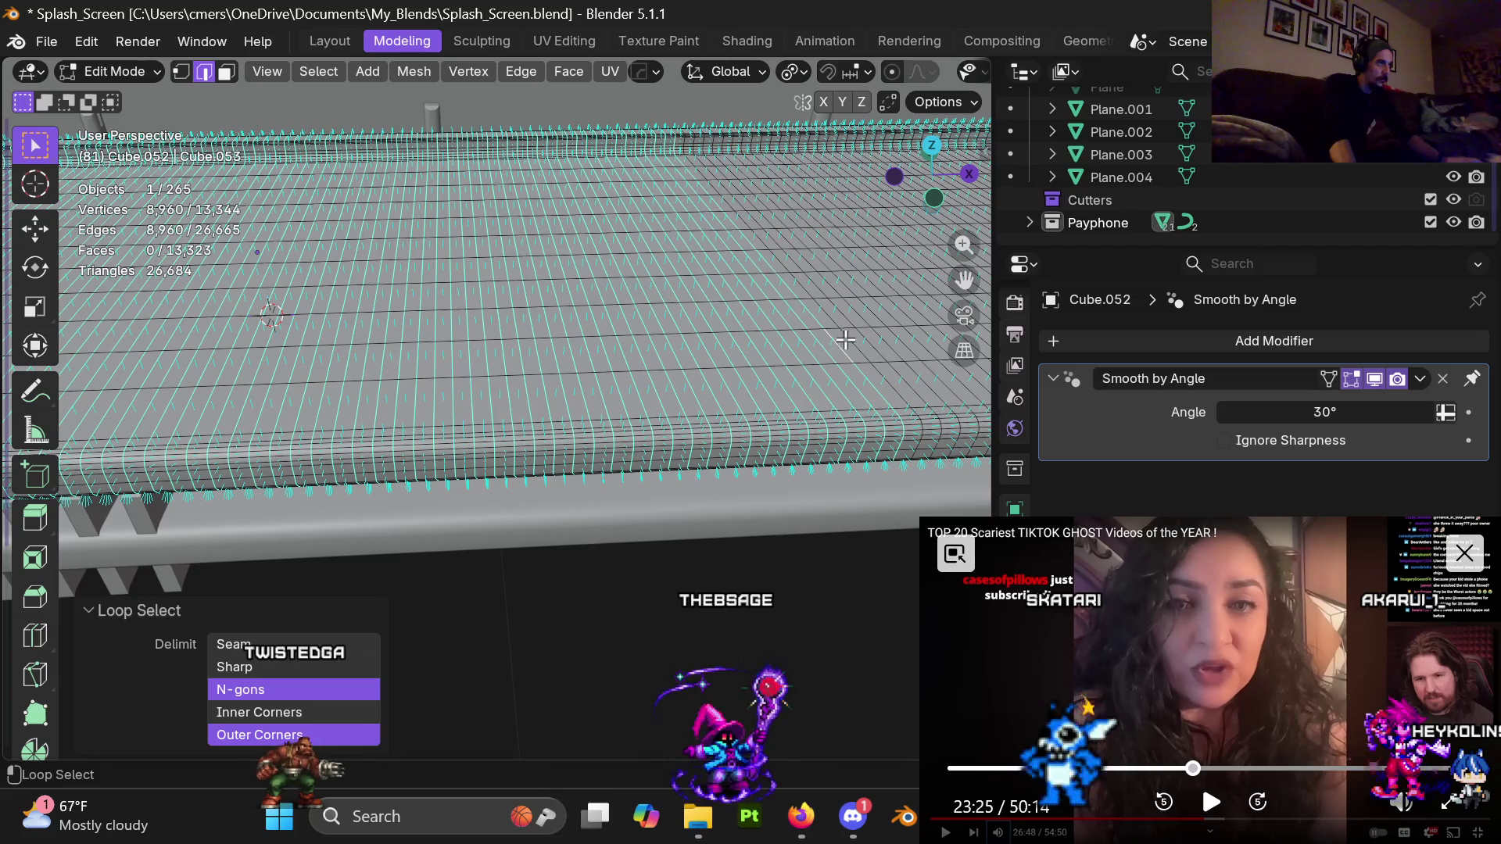
Add six of the remaining unselected deck loops
shift+middle_drag(851, 341, 625, 352)
alt+shift+click(583, 354)
alt+shift+click(598, 354)
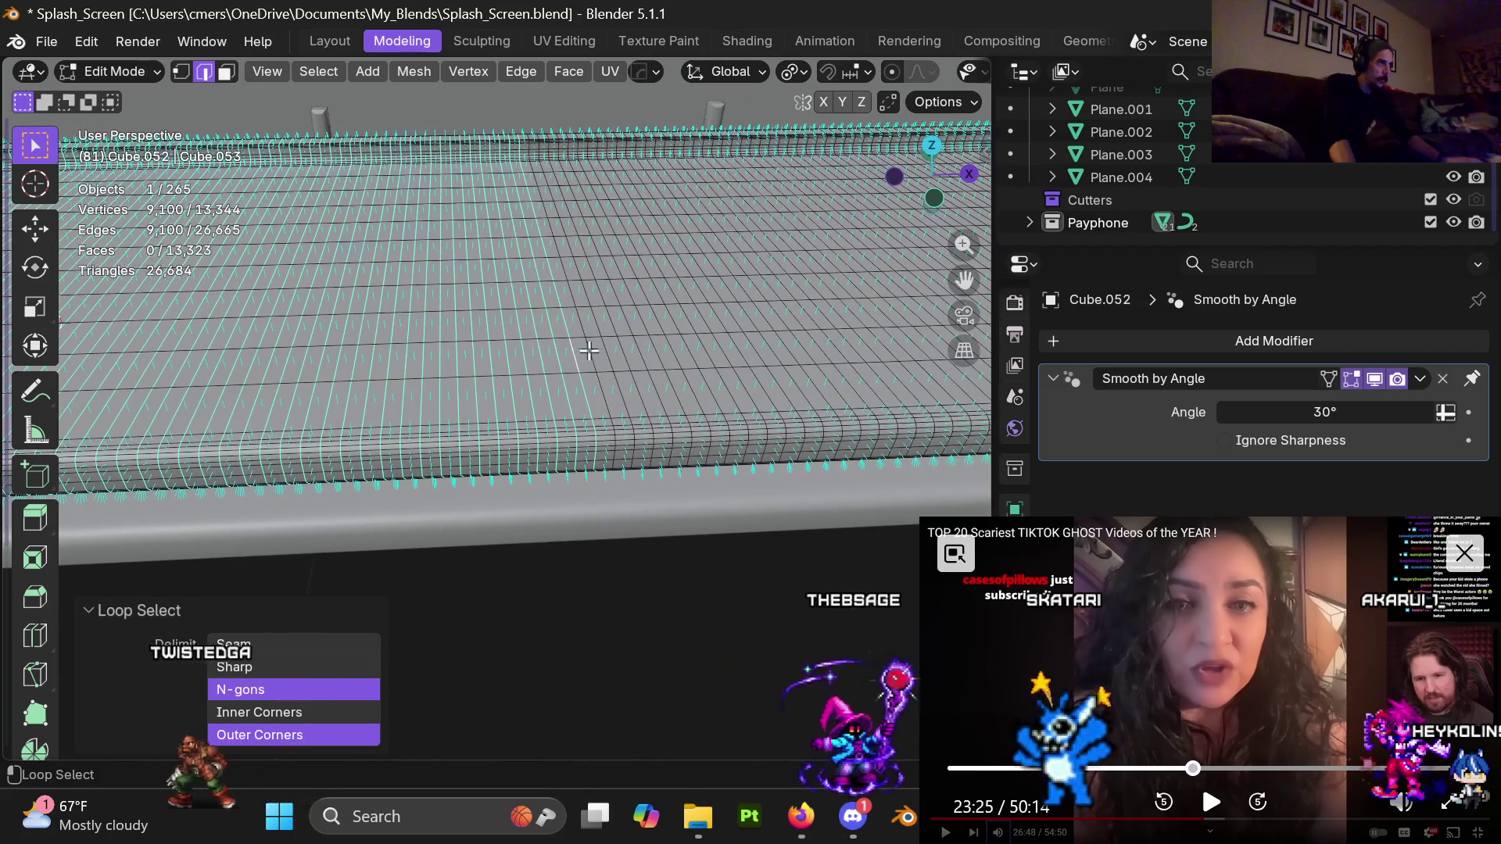
alt+shift+click(612, 354)
alt+shift+click(657, 350)
alt+shift+click(708, 346)
alt+shift+click(742, 349)
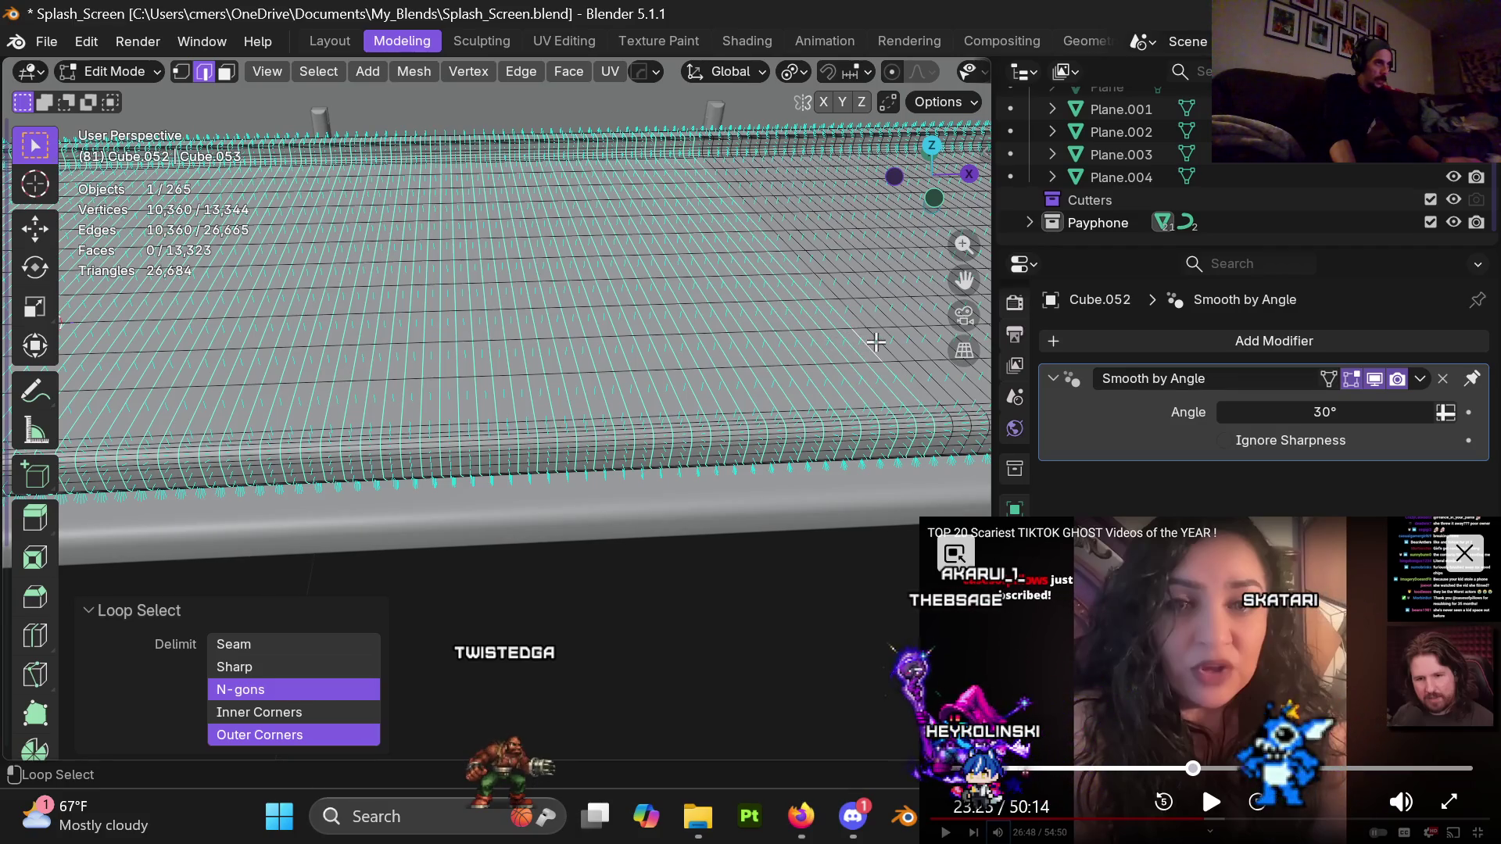
Add six more slat loops from a new angle on the deck
middle_drag(875, 342, 543, 357)
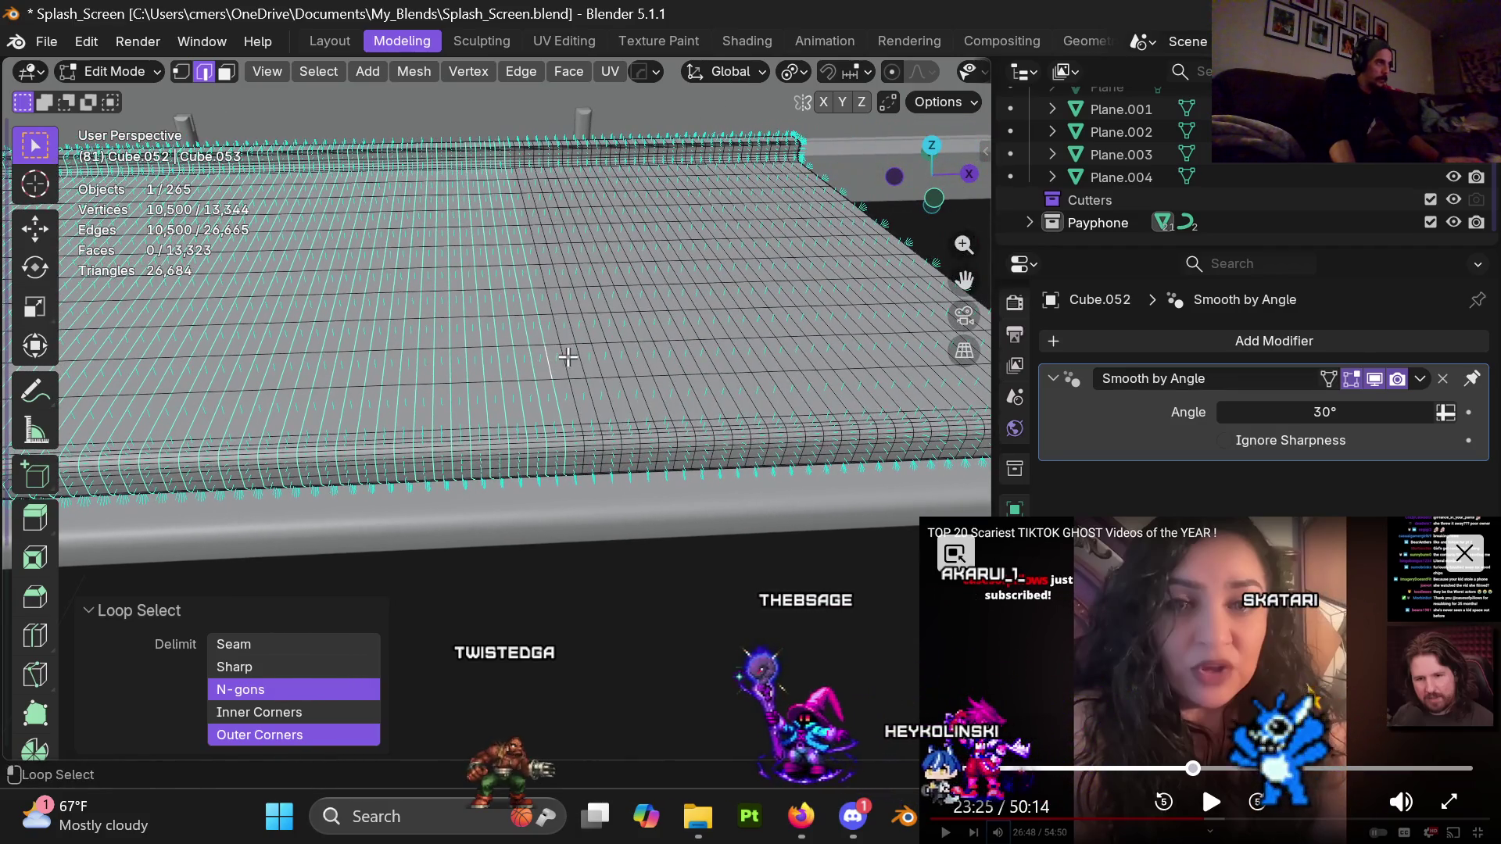
alt+shift+click(609, 353)
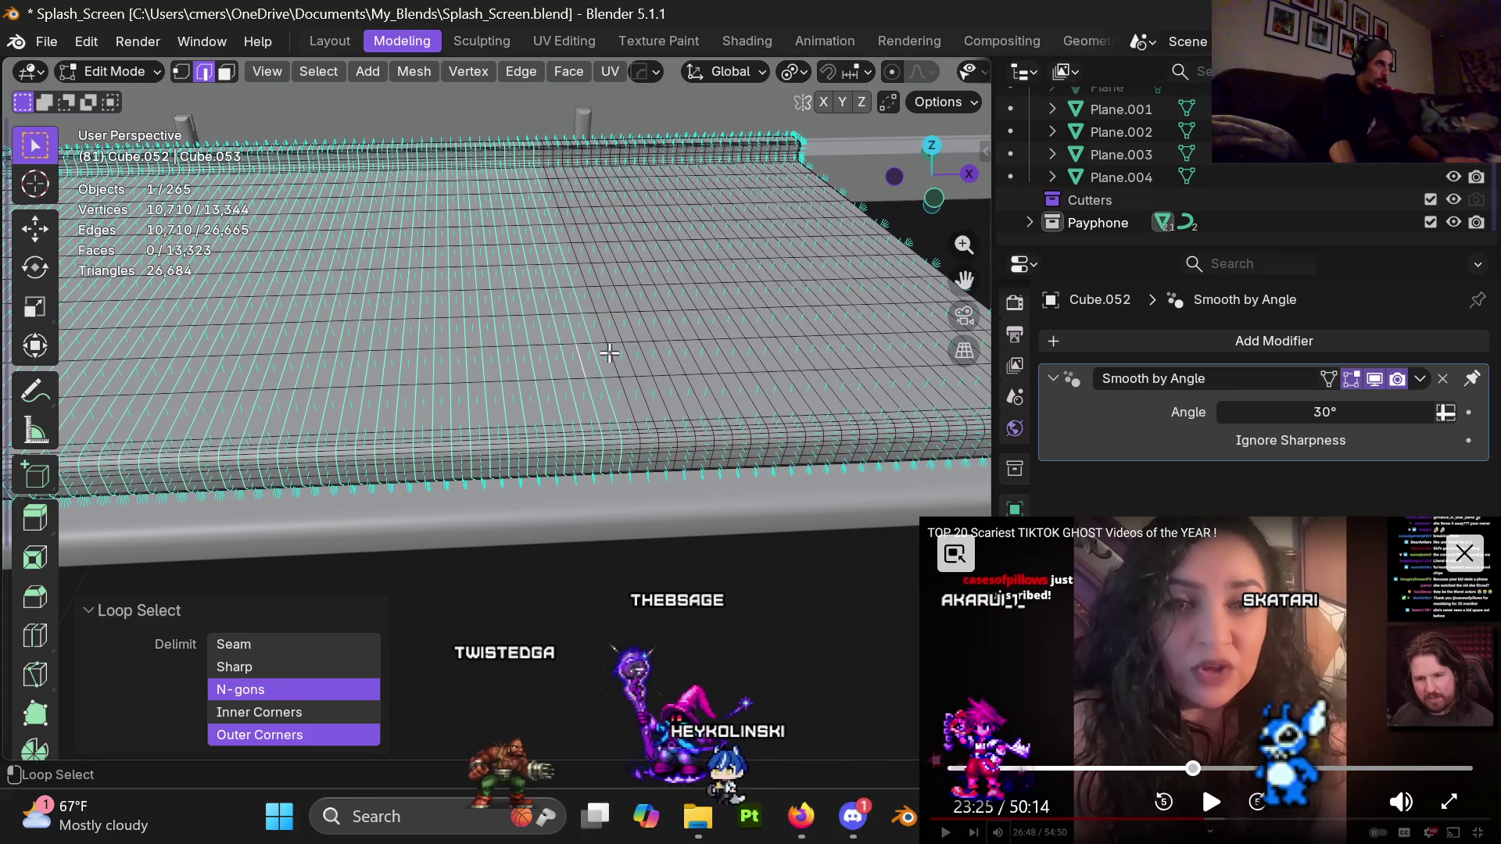
alt+shift+click(665, 355)
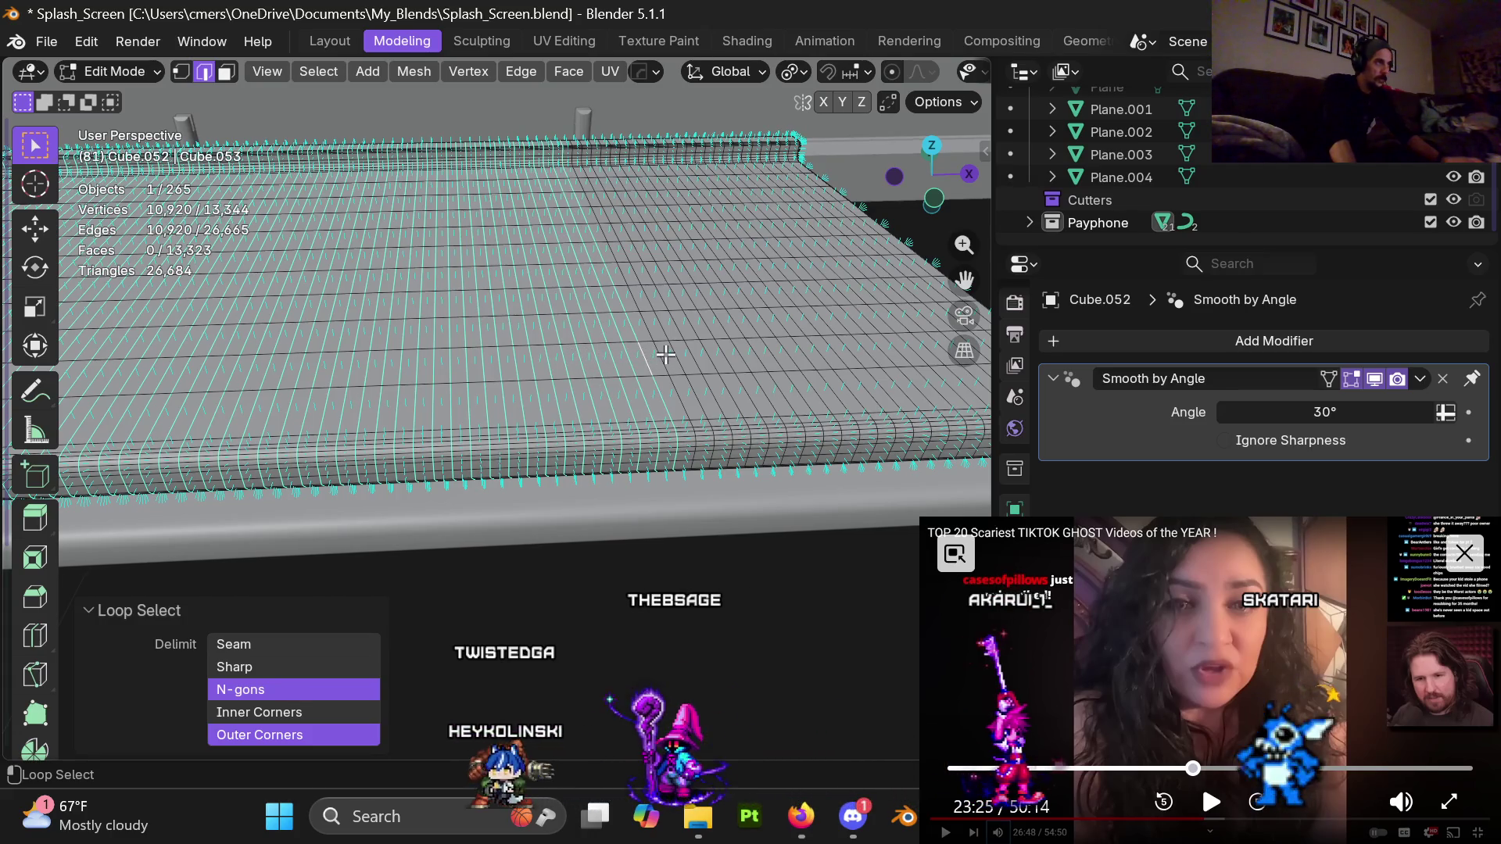
alt+shift+click(696, 353)
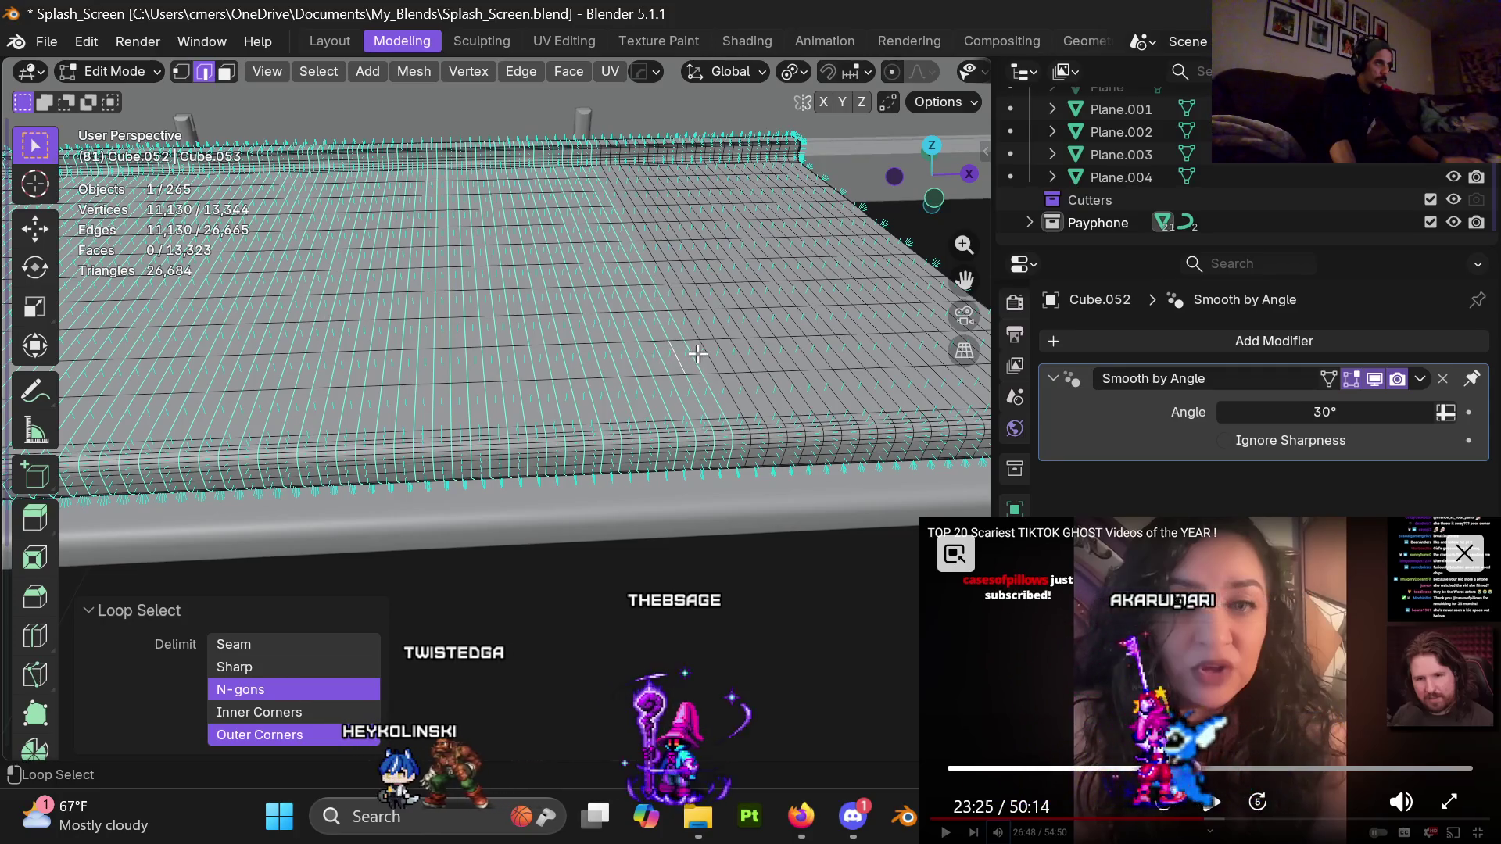
alt+shift+click(731, 354)
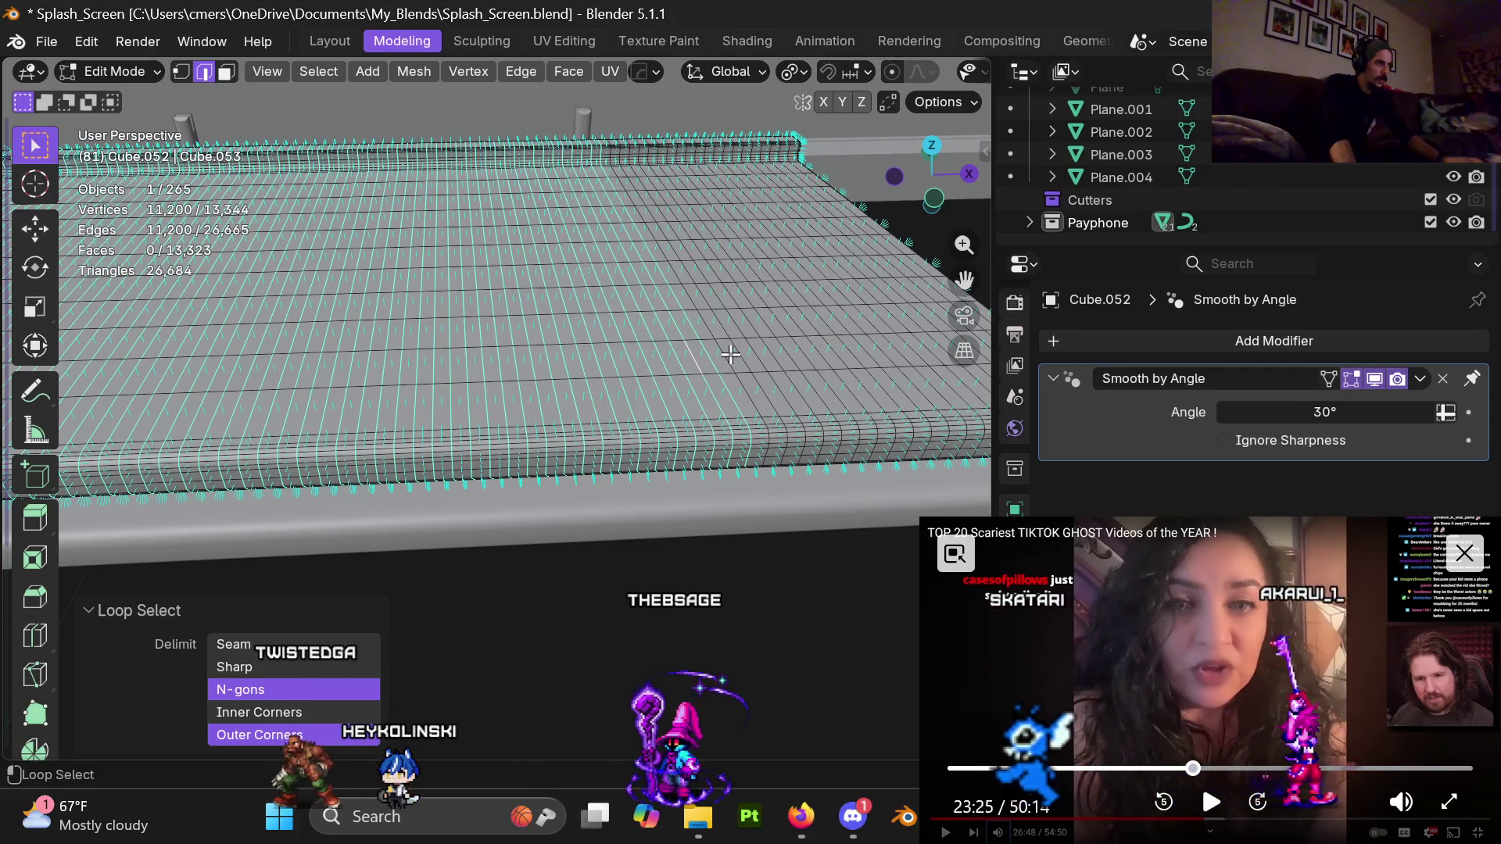
alt+shift+click(774, 354)
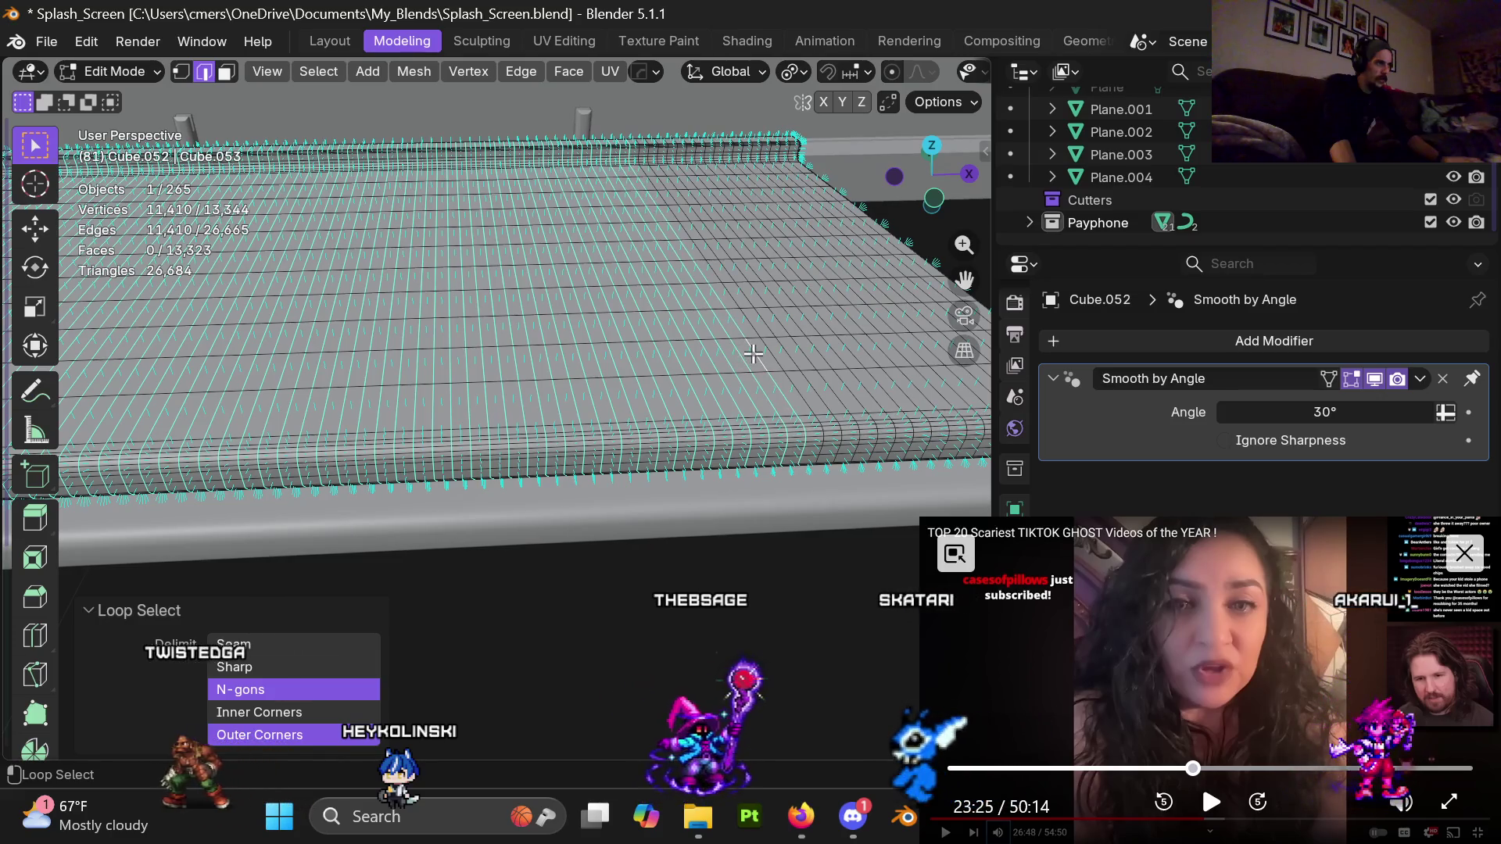
alt+shift+click(795, 352)
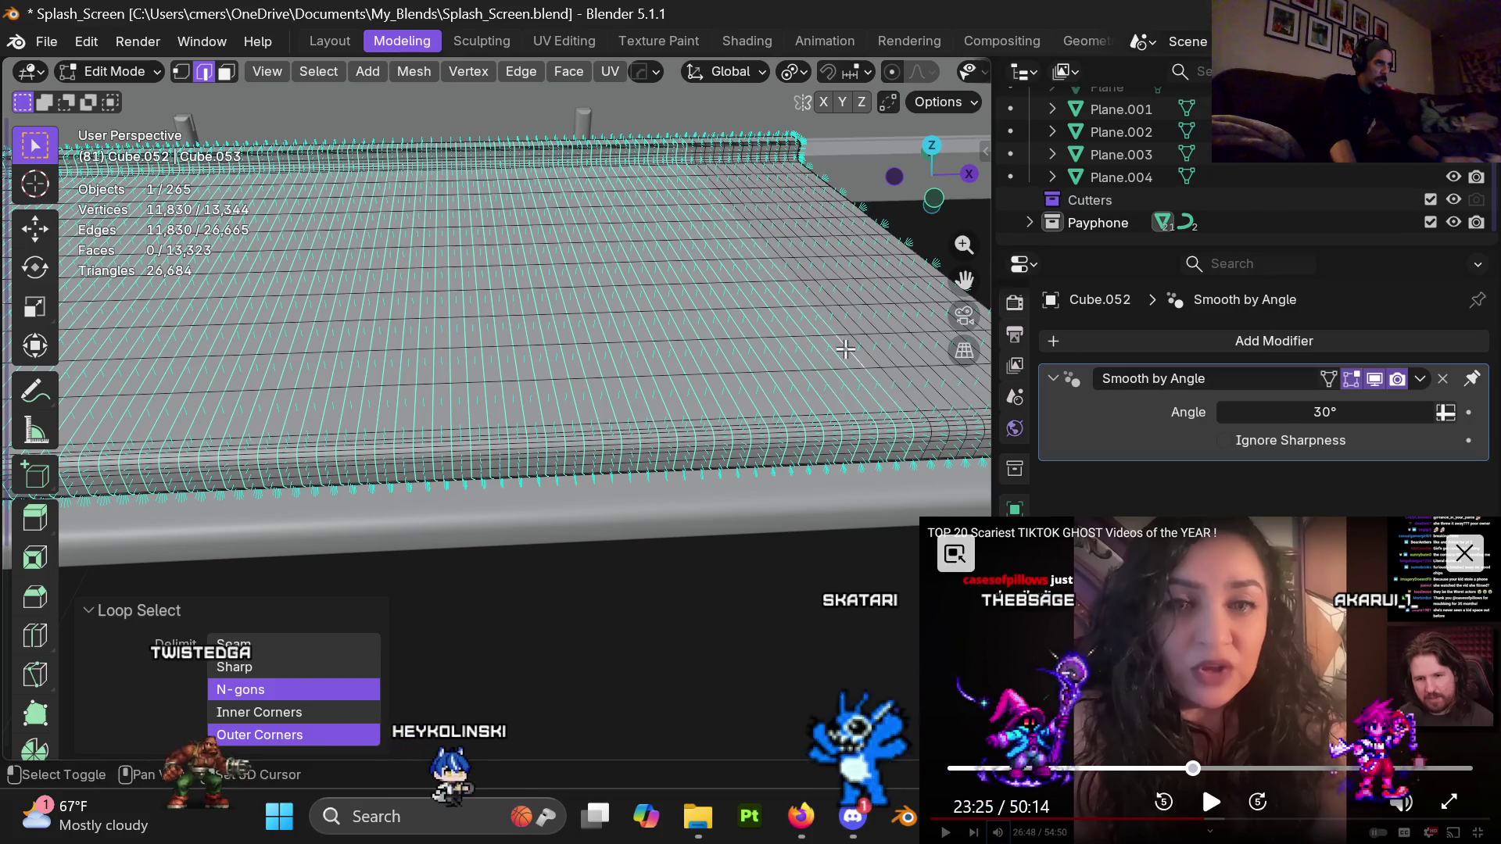
Add the last loops at the platform's right end and open the Delete menu
shift+middle_drag(831, 349, 656, 353)
alt+shift+click(570, 357)
alt+shift+click(593, 359)
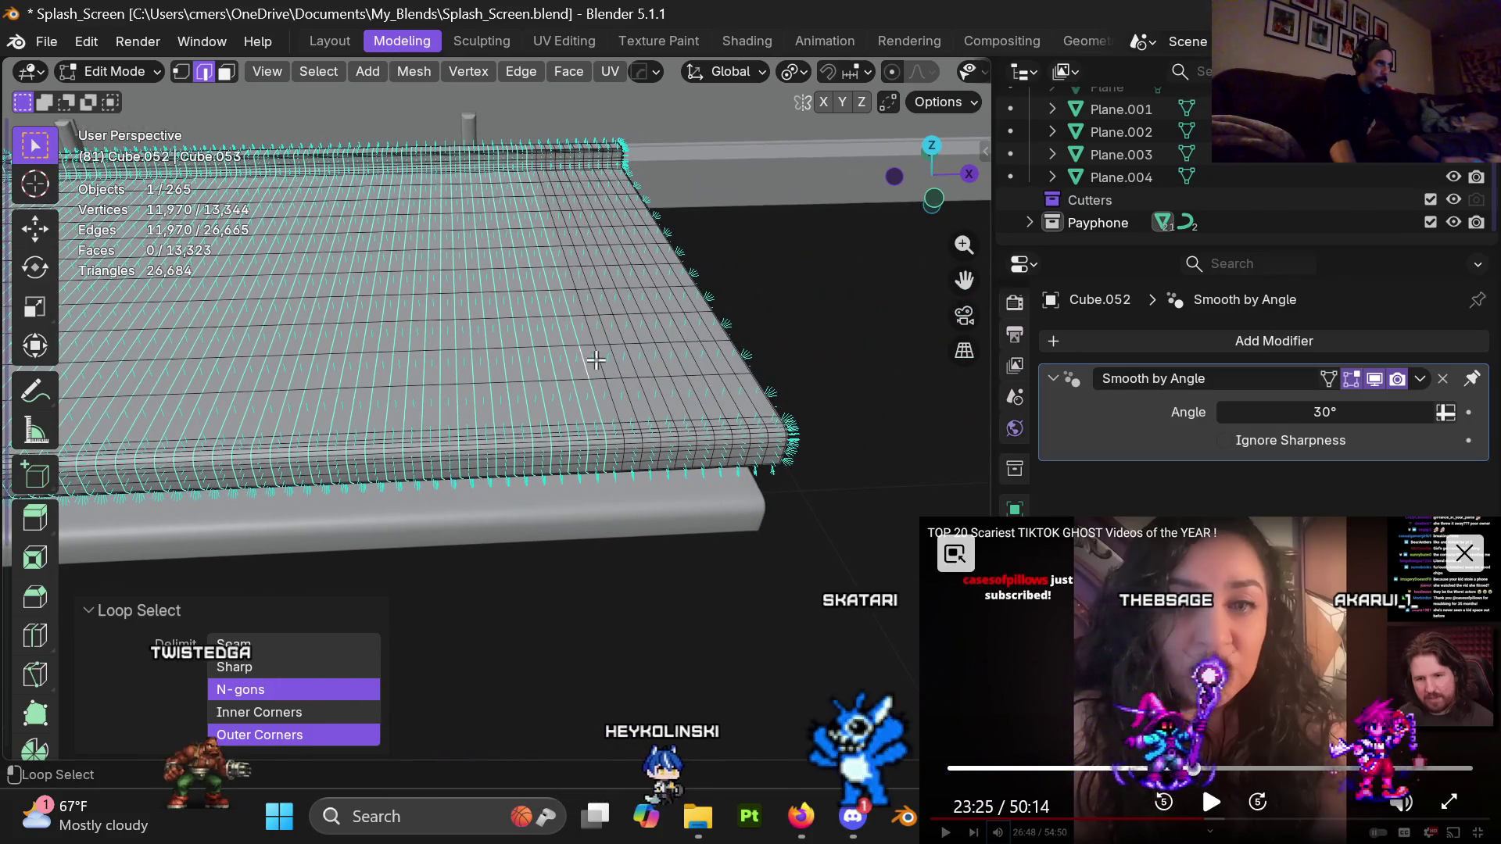
alt+shift+click(615, 360)
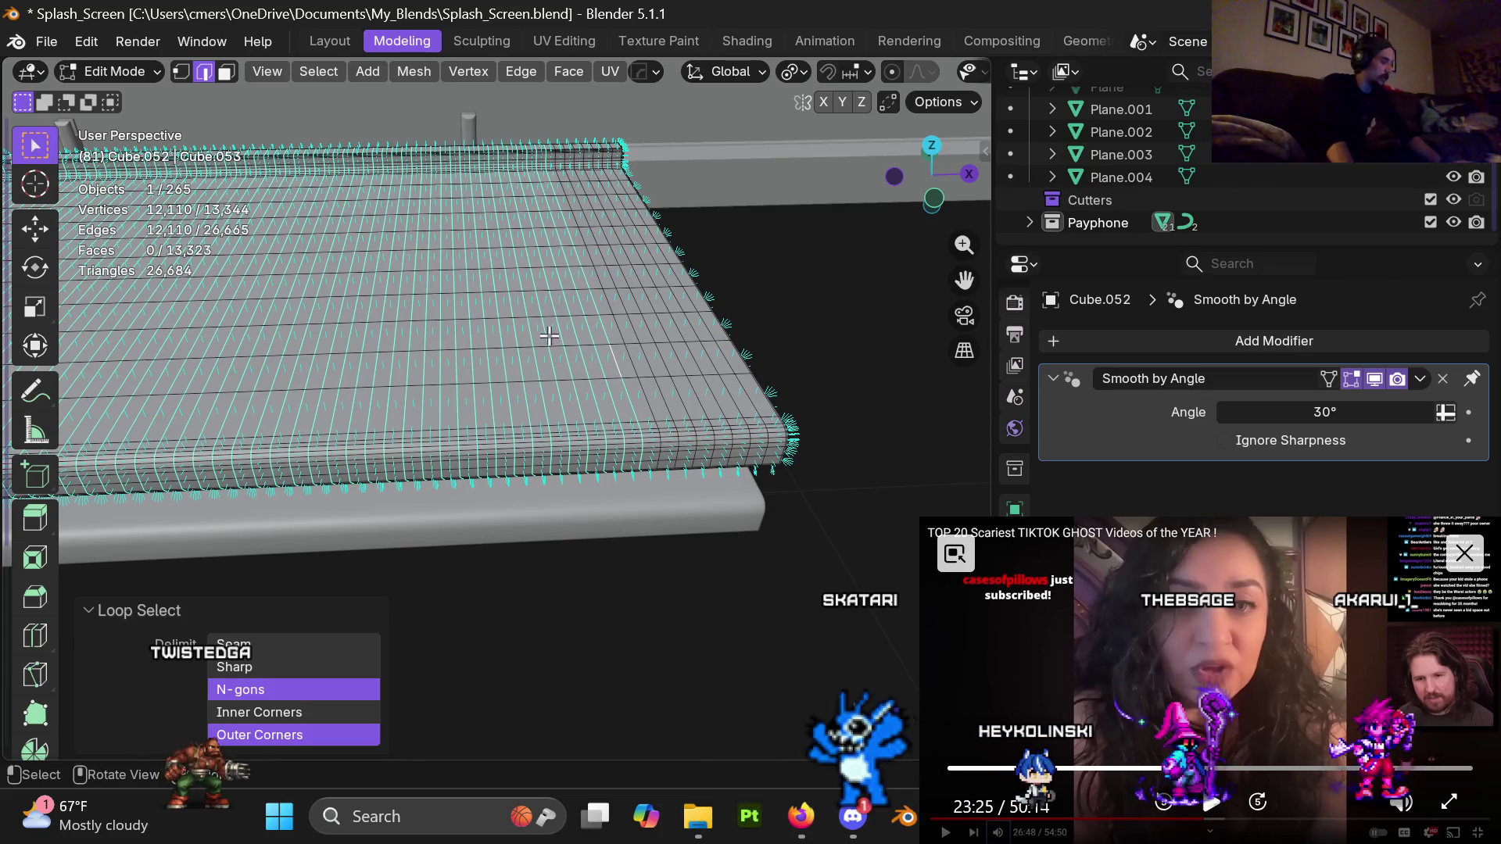
scroll(562, 376, up, 2)
scroll(539, 391, up, 1)
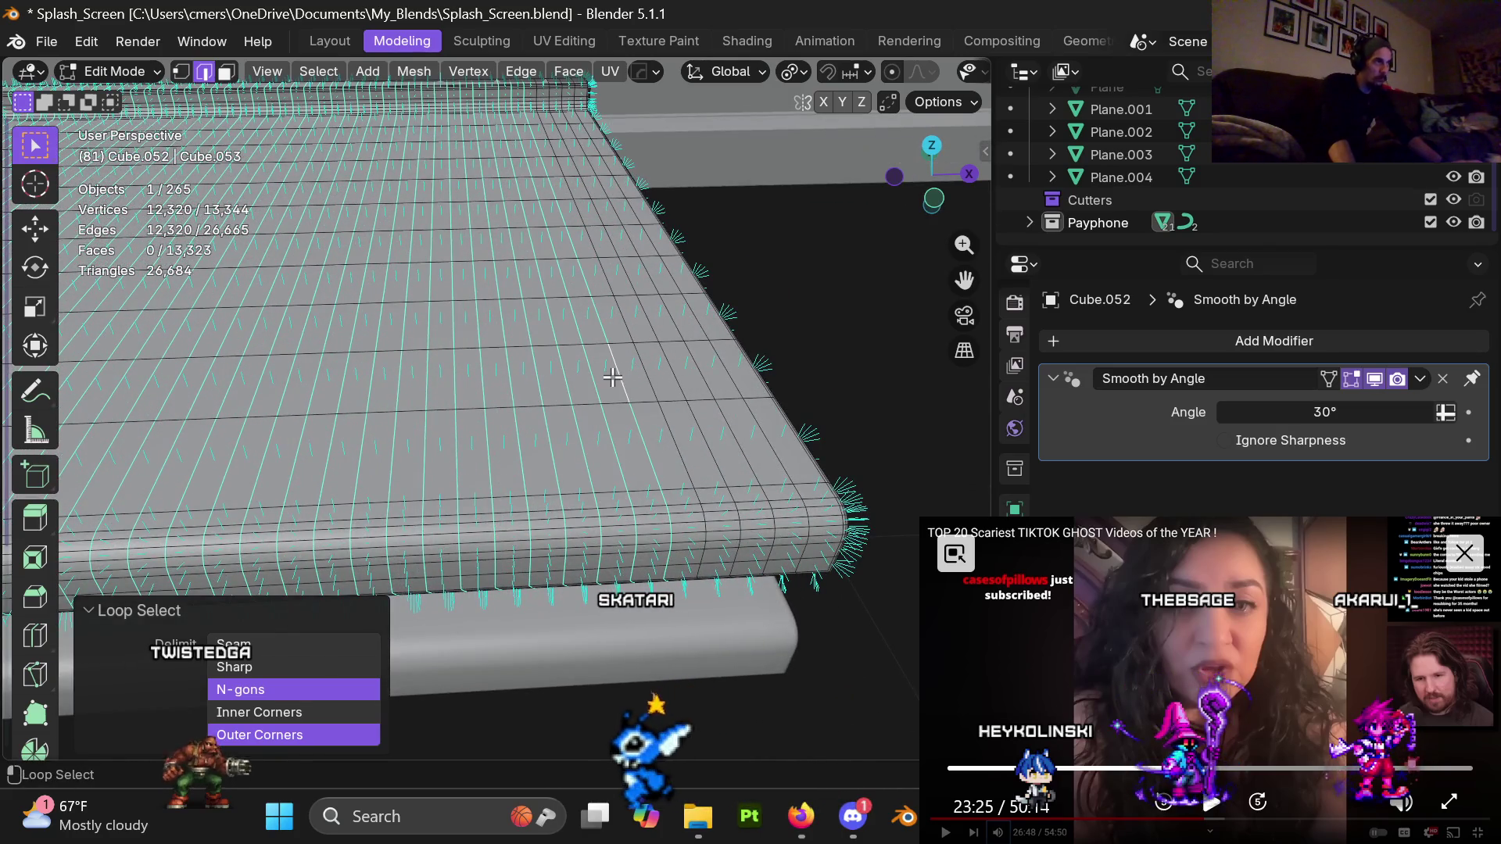
alt+shift+click(713, 357)
alt+shift+click(715, 356)
scroll(502, 330, down, 5)
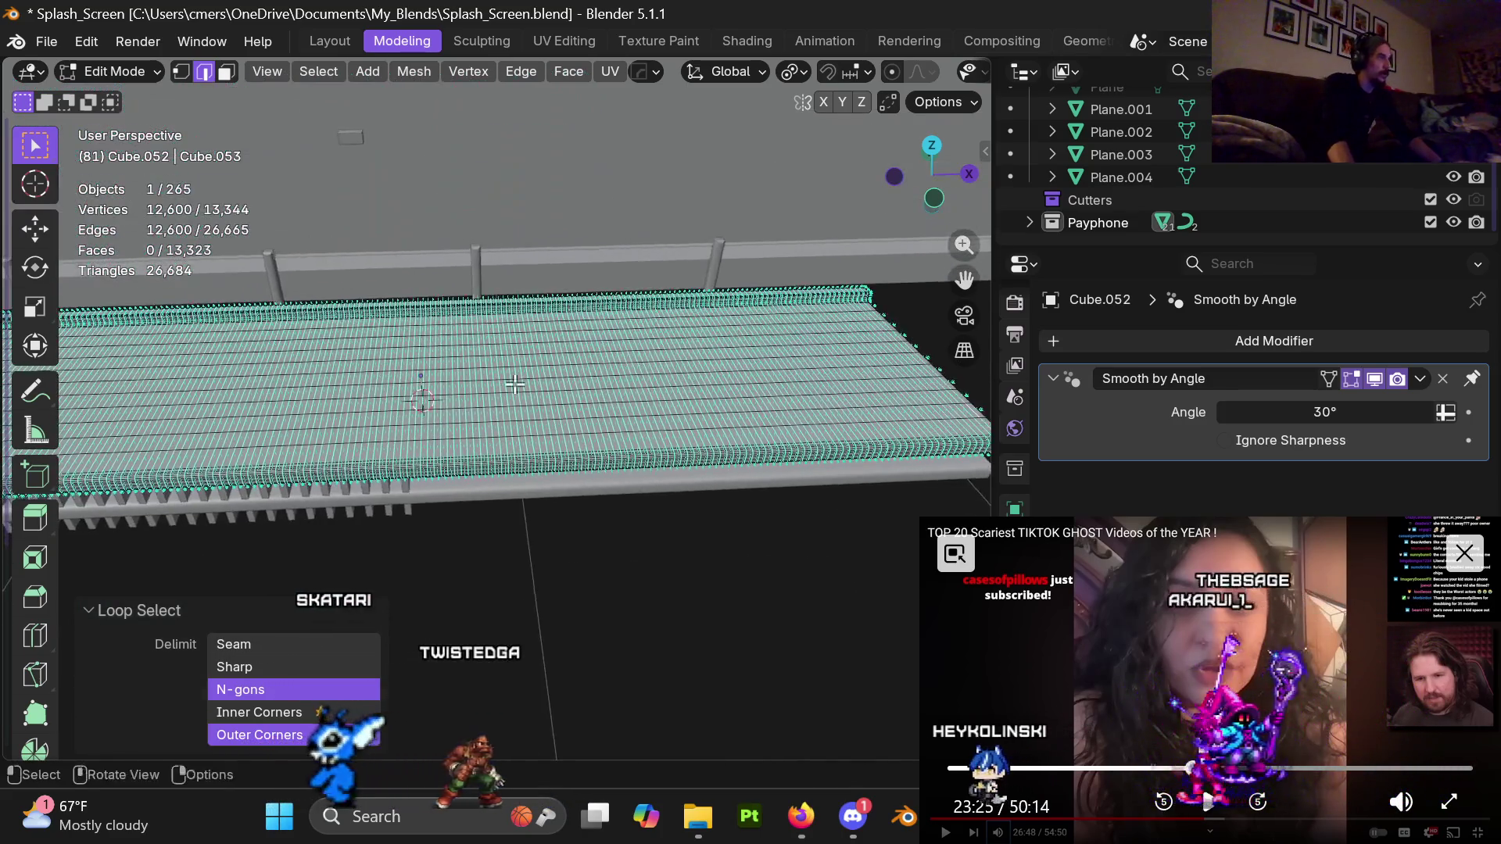
mouse_move(502, 331)
middle_down()
mouse_move(577, 345)
mouse_move(514, 355)
middle_up()
key(x)
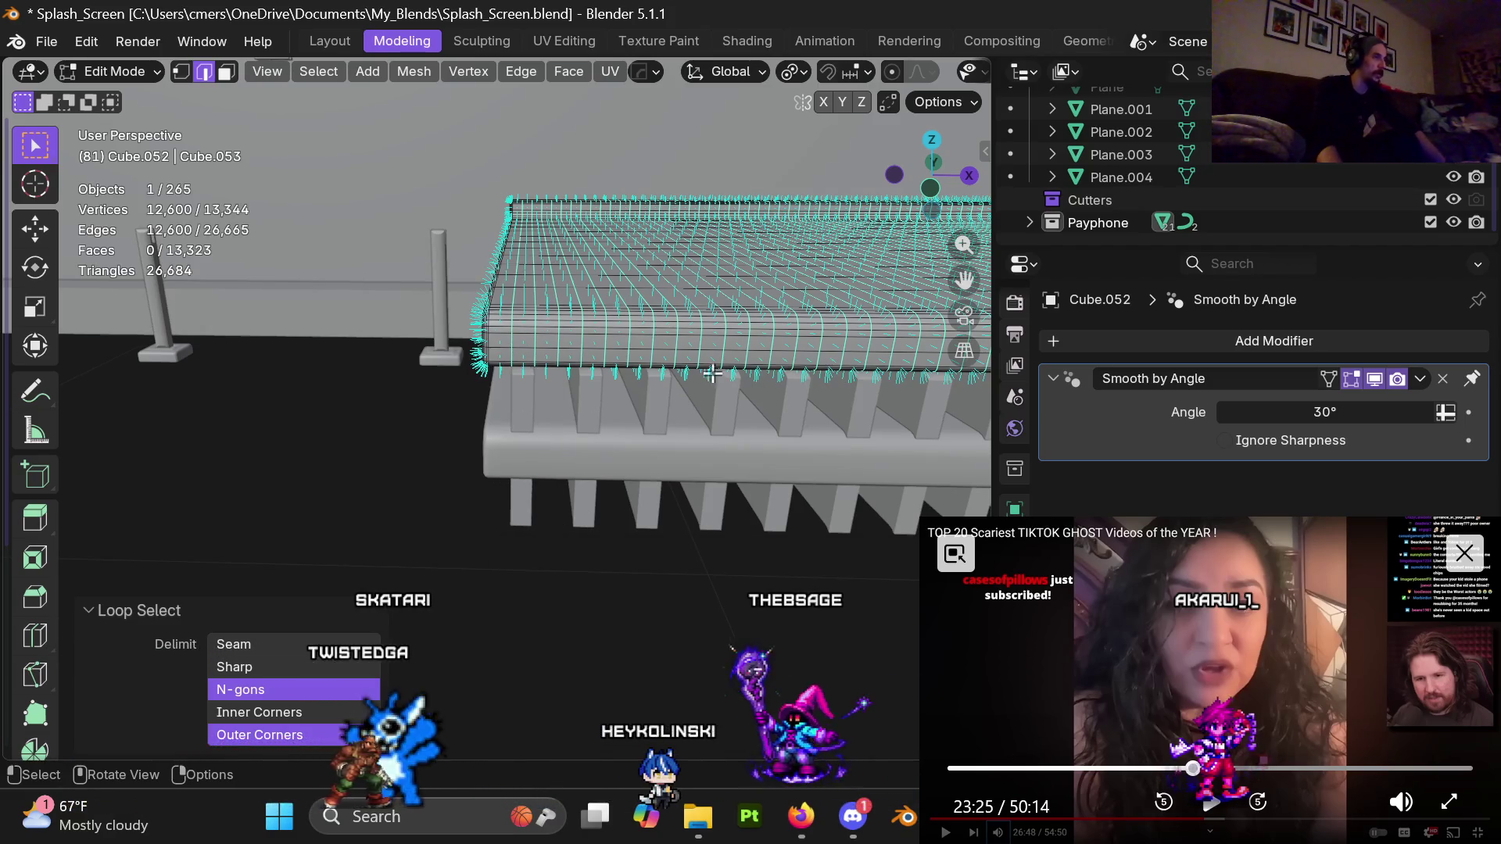
Dissolve the selected dense slat edge loops, reducing the platform to 744 vertices
mouse_move(714, 369)
middle_down()
mouse_move(729, 404)
mouse_move(574, 434)
mouse_move(586, 452)
middle_up()
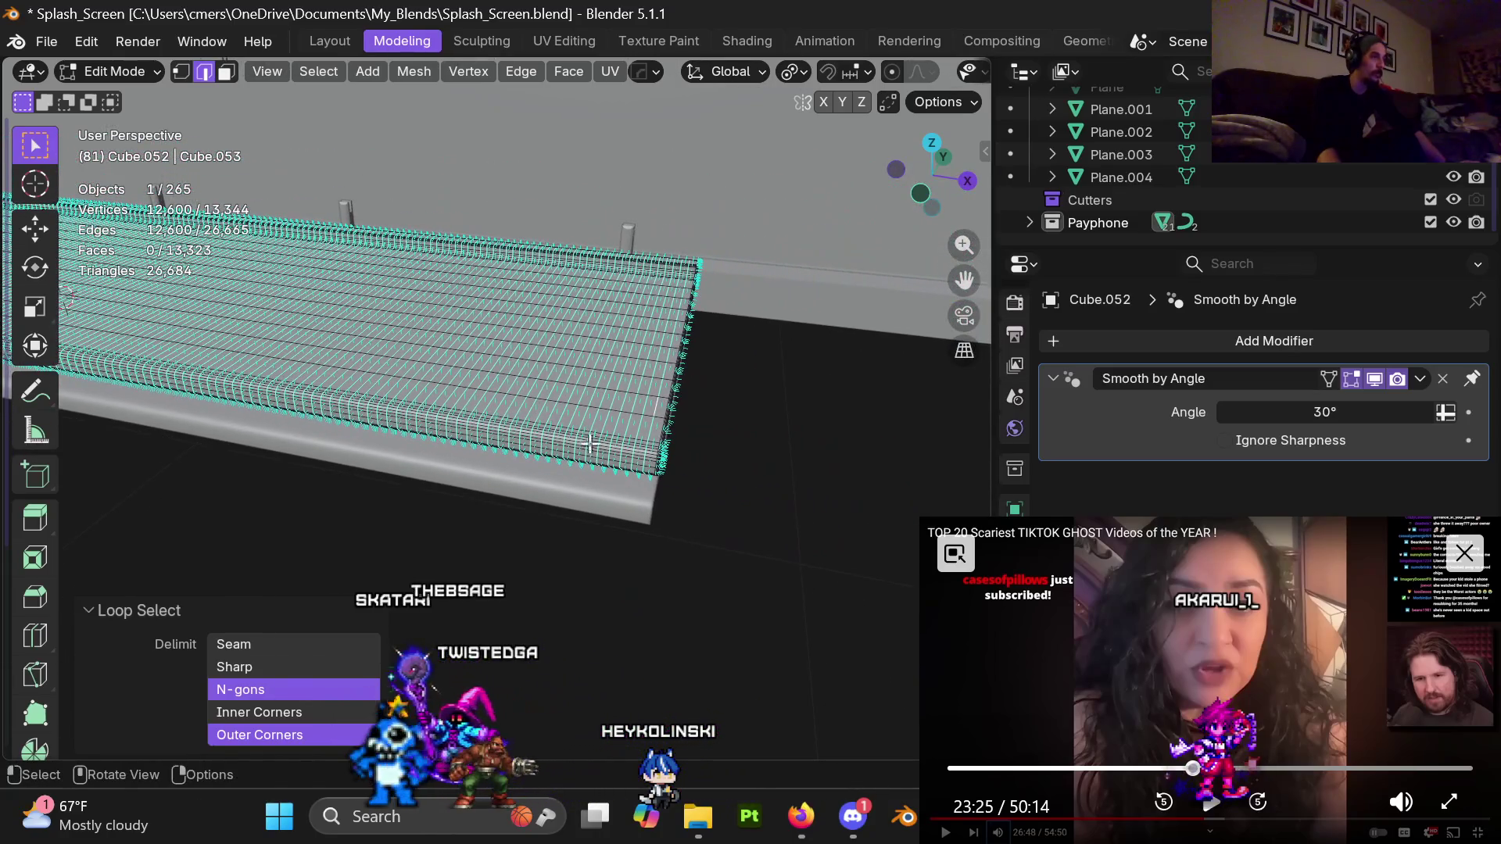
key(x)
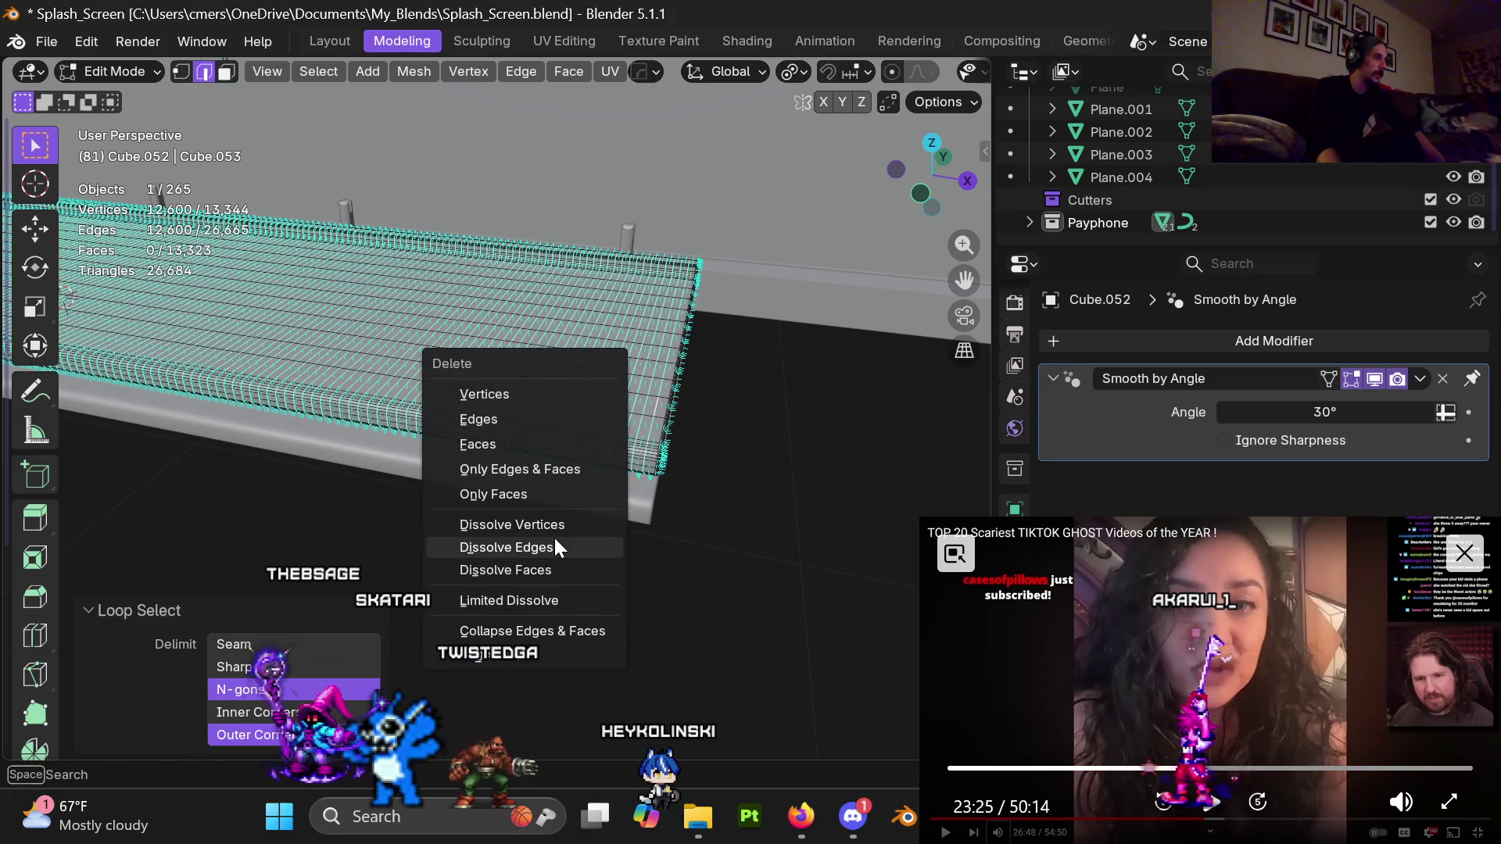
click(553, 539)
mouse_move(553, 540)
middle_down()
mouse_move(813, 387)
mouse_move(508, 465)
middle_up()
scroll(813, 387, down, 3)
scroll(508, 465, up, 3)
scroll(544, 435, up, 3)
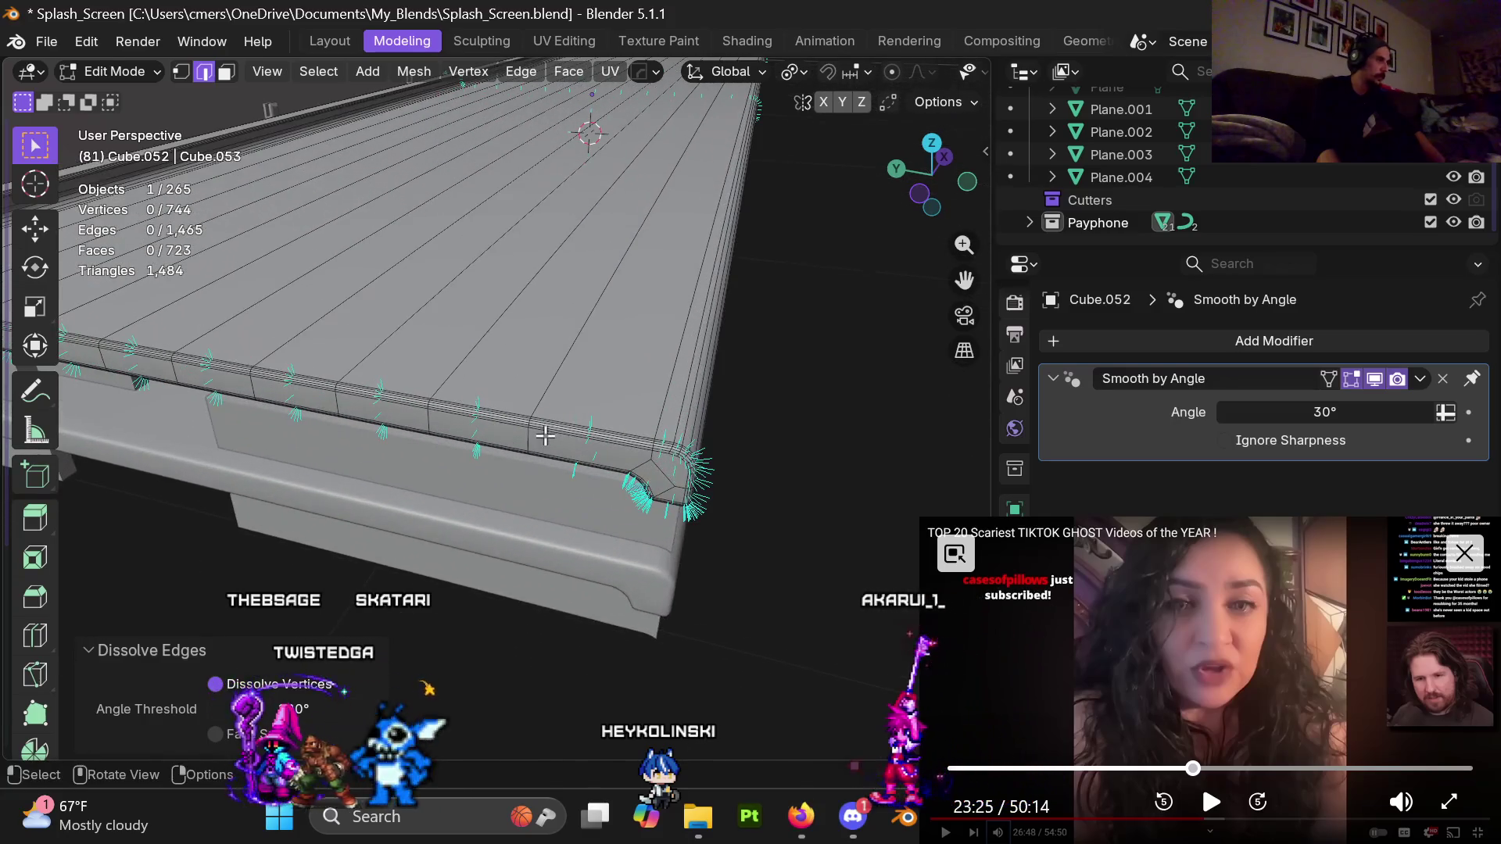
Select seven more edge loops running across the platform top
alt+click(550, 392)
alt+shift+click(362, 355)
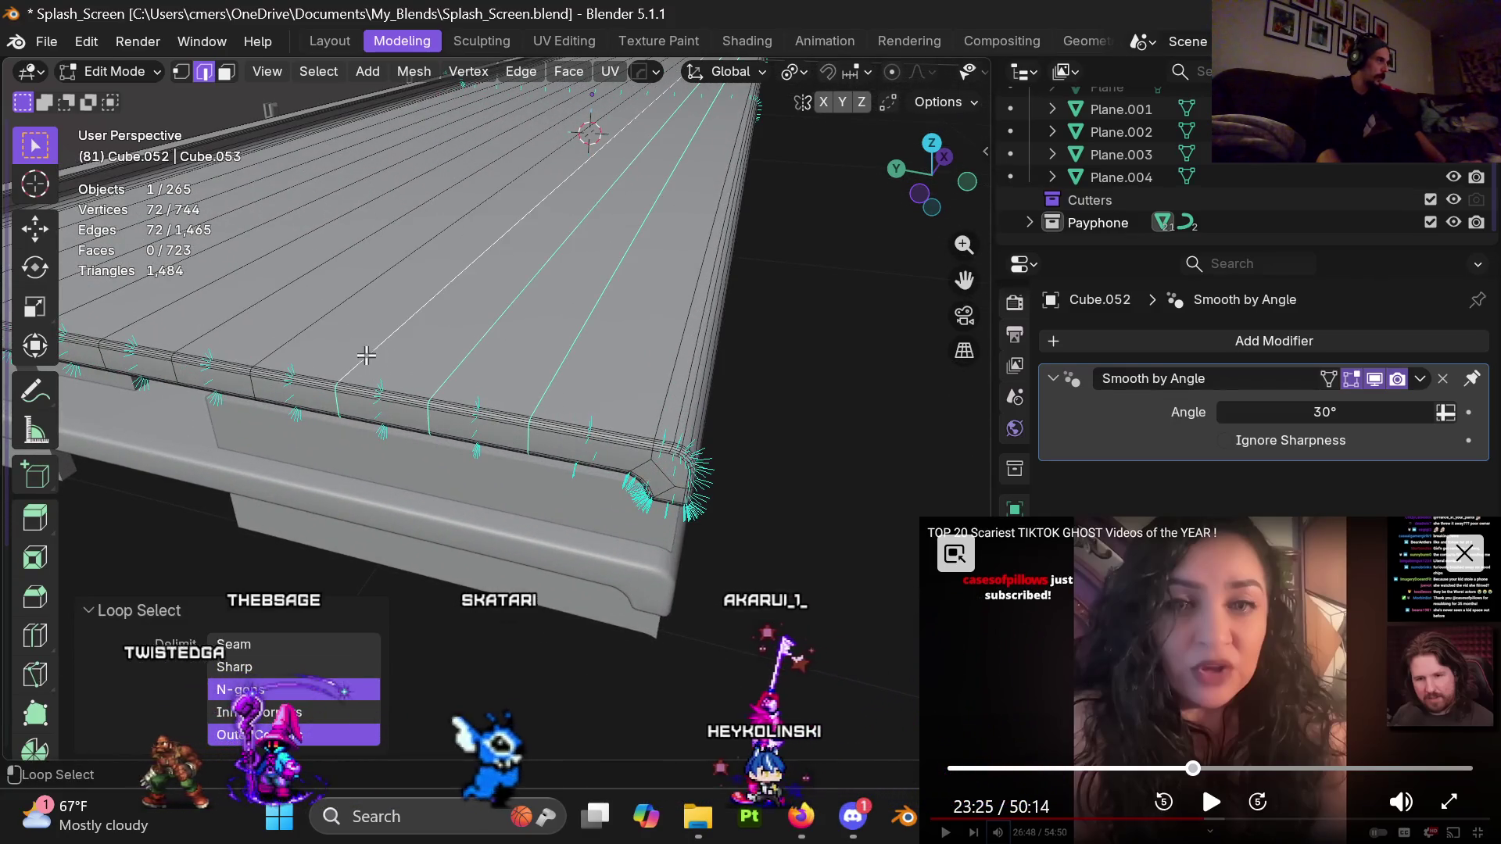
alt+shift+click(295, 339)
alt+shift+click(220, 279)
alt+shift+click(229, 255)
alt+shift+click(238, 230)
alt+shift+click(248, 205)
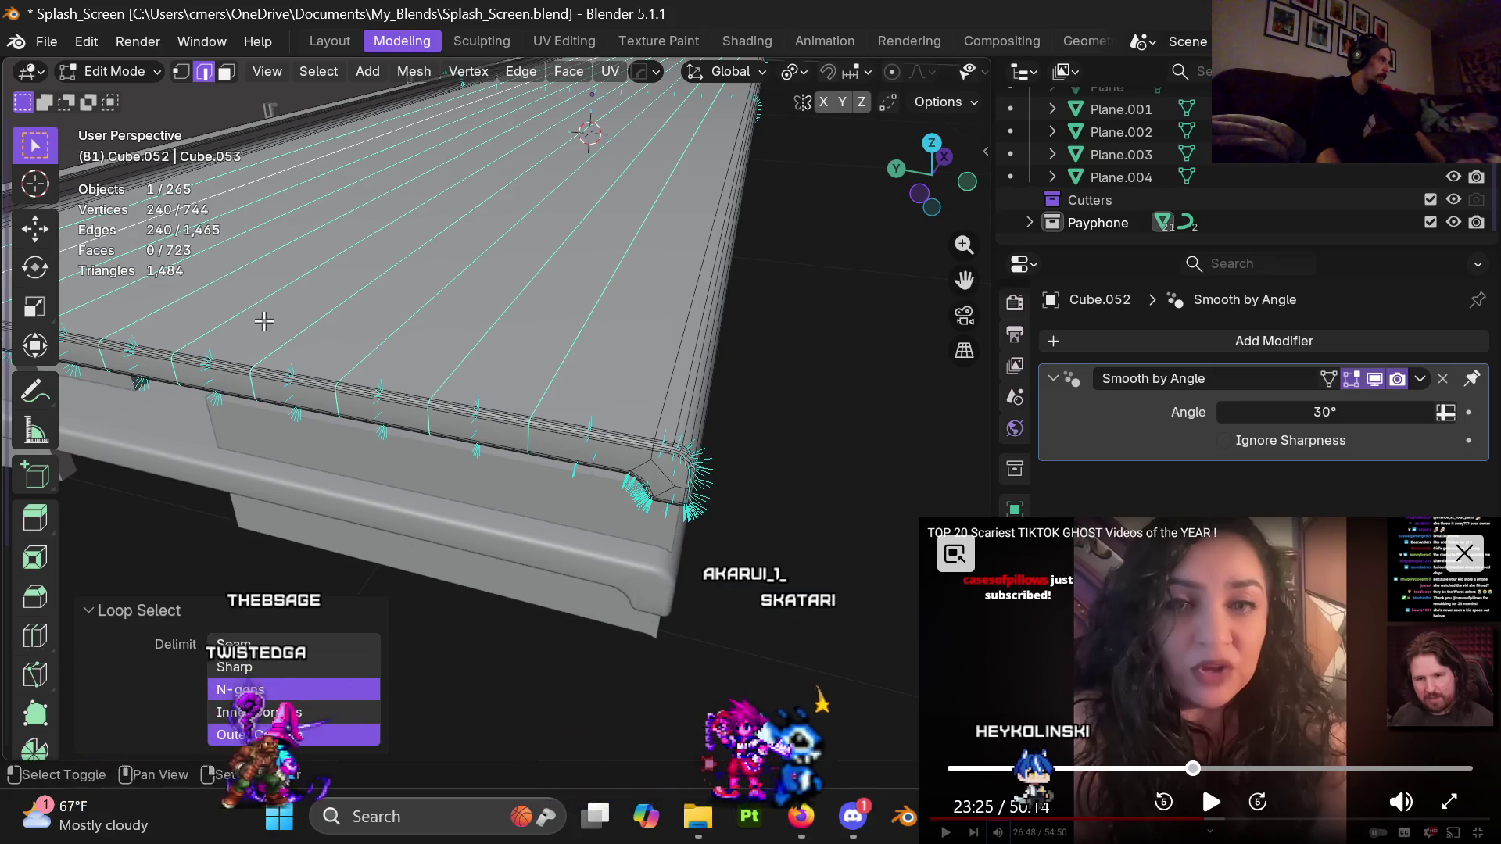
Dissolve those top loops, leaving 504 vertices, 985 edges and 483 faces
middle_drag(264, 321, 644, 330)
key(x)
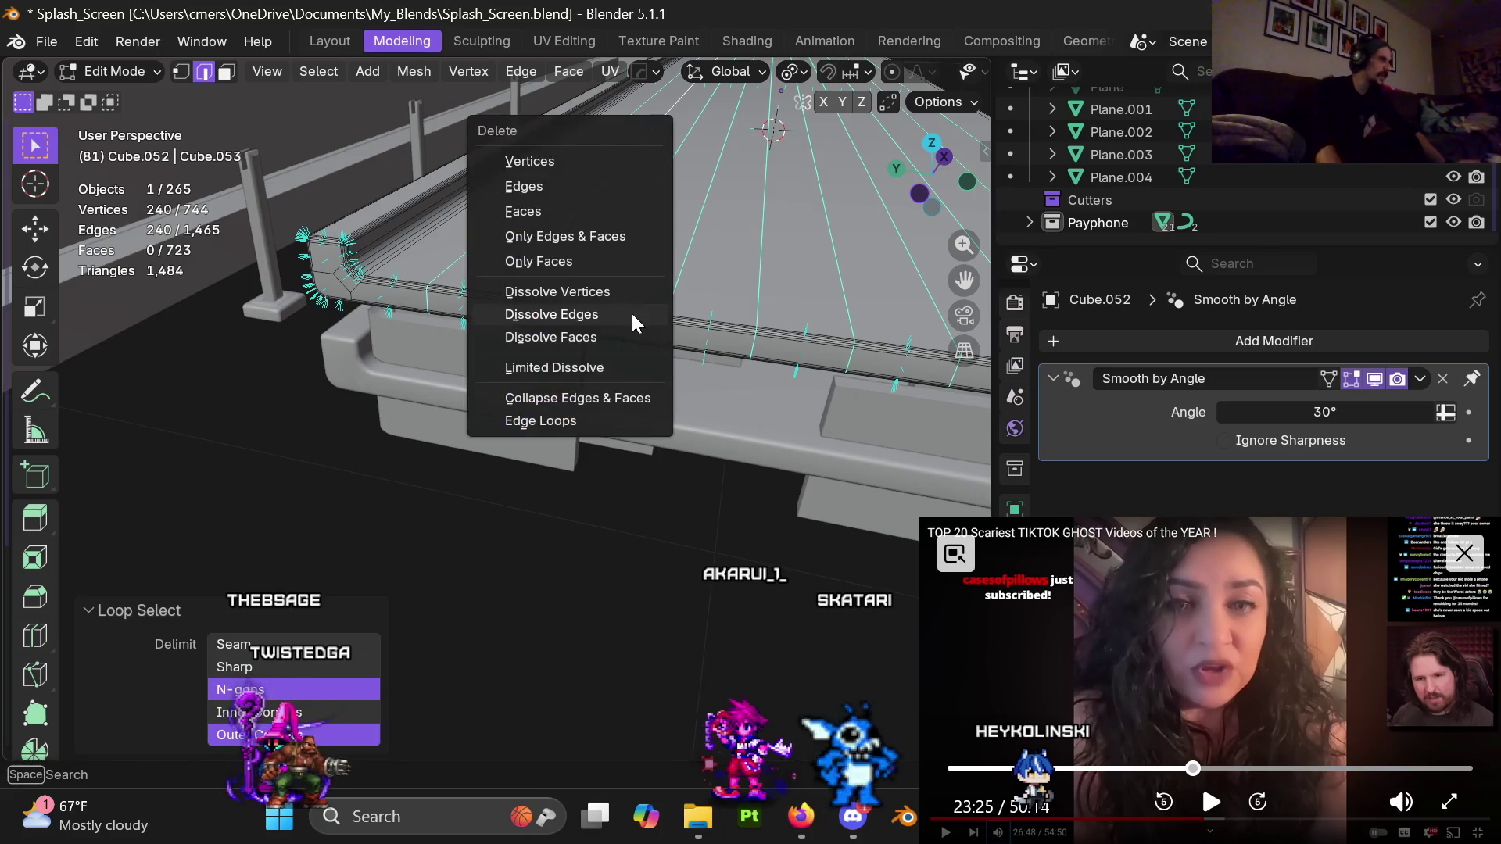
click(609, 311)
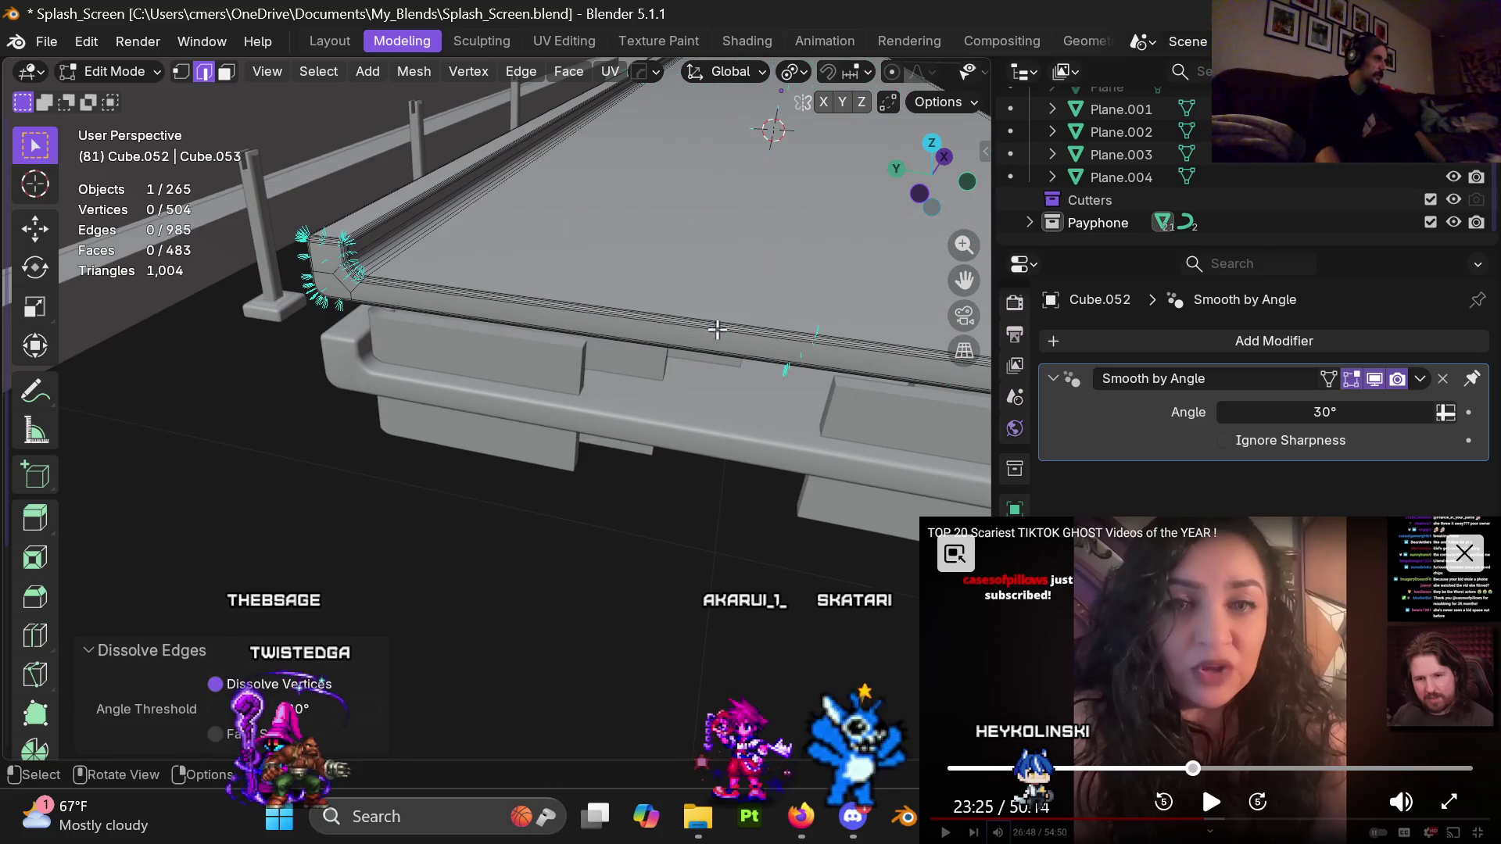
middle_drag(717, 329, 518, 304)
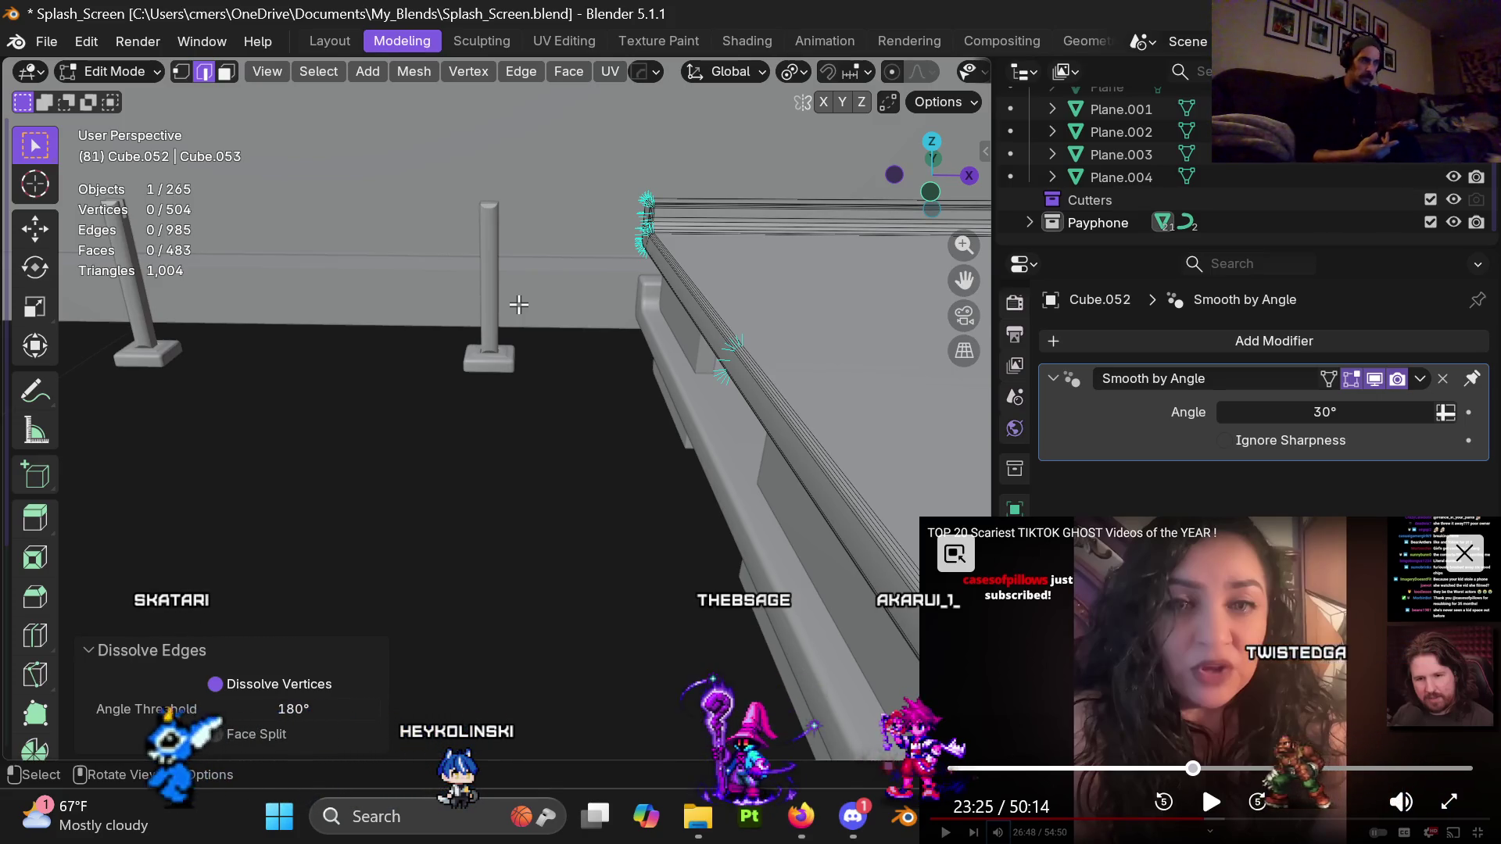
middle_drag(613, 362, 524, 459)
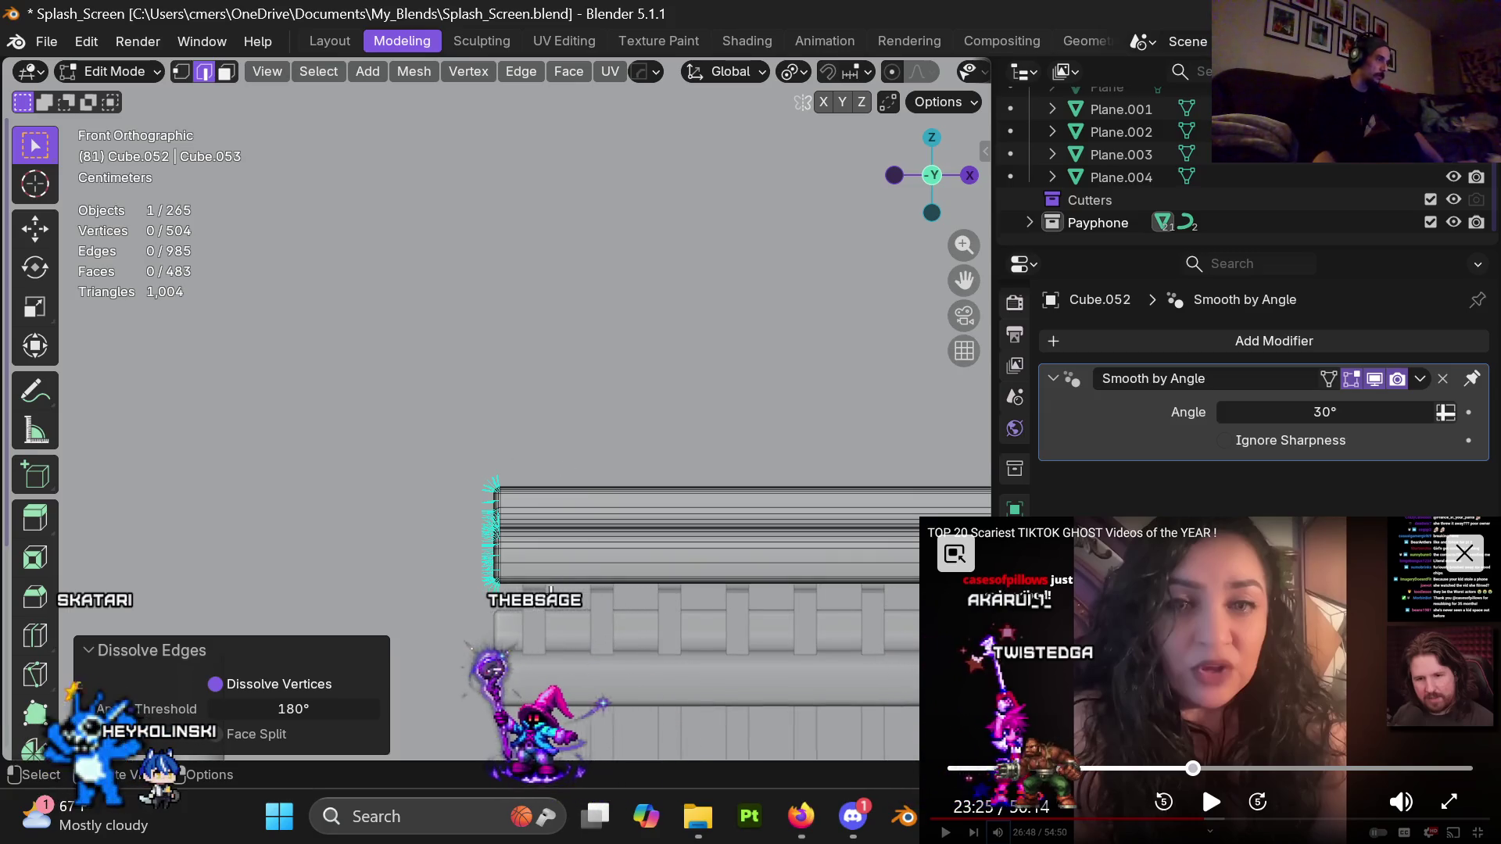